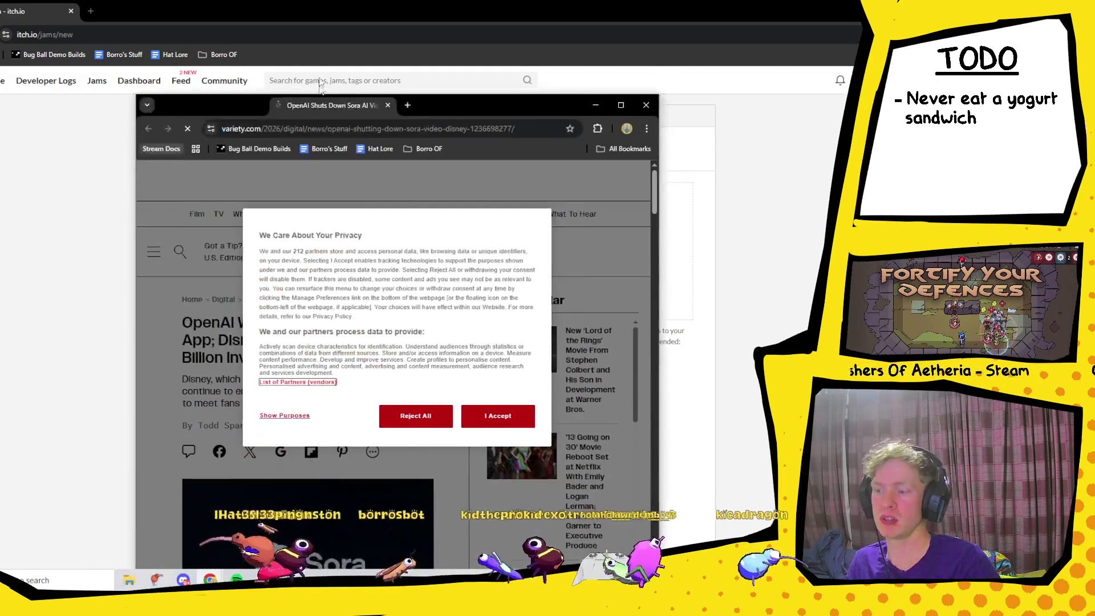
# - Dismiss the cookie notice and maximize the Variety Sora-shutdown article to read it
pyautogui.click(488, 394)
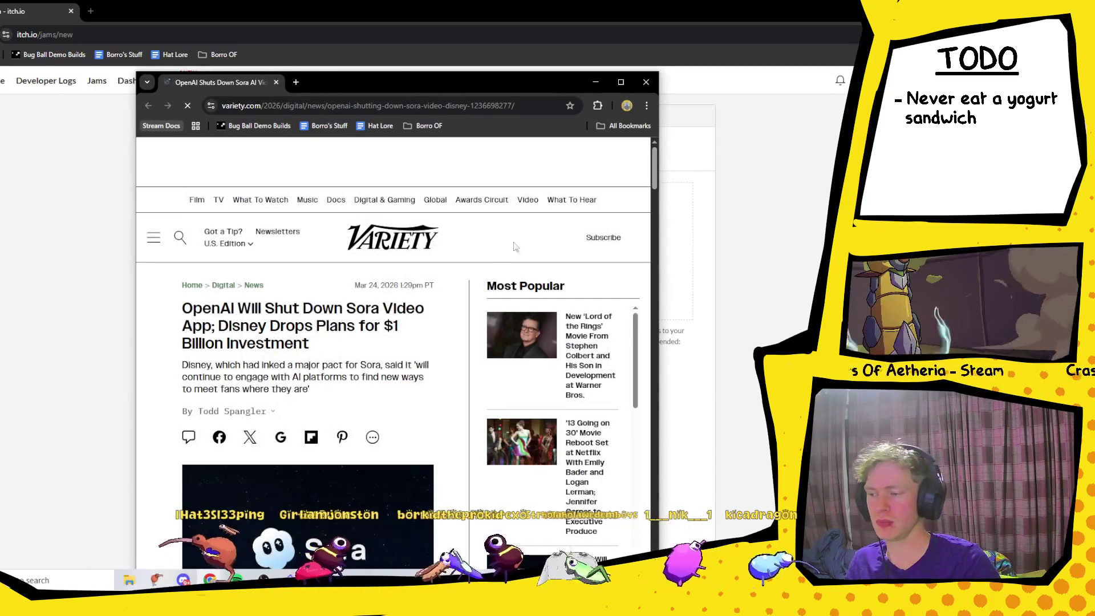
pyautogui.click(622, 83)
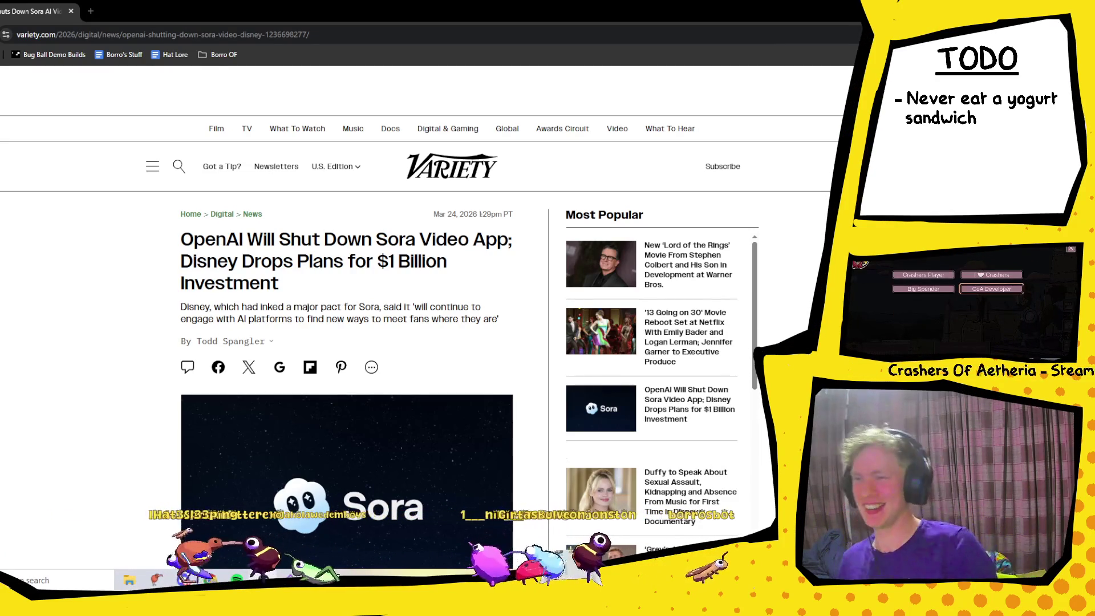
pyautogui.scroll(-4, 297, 217)
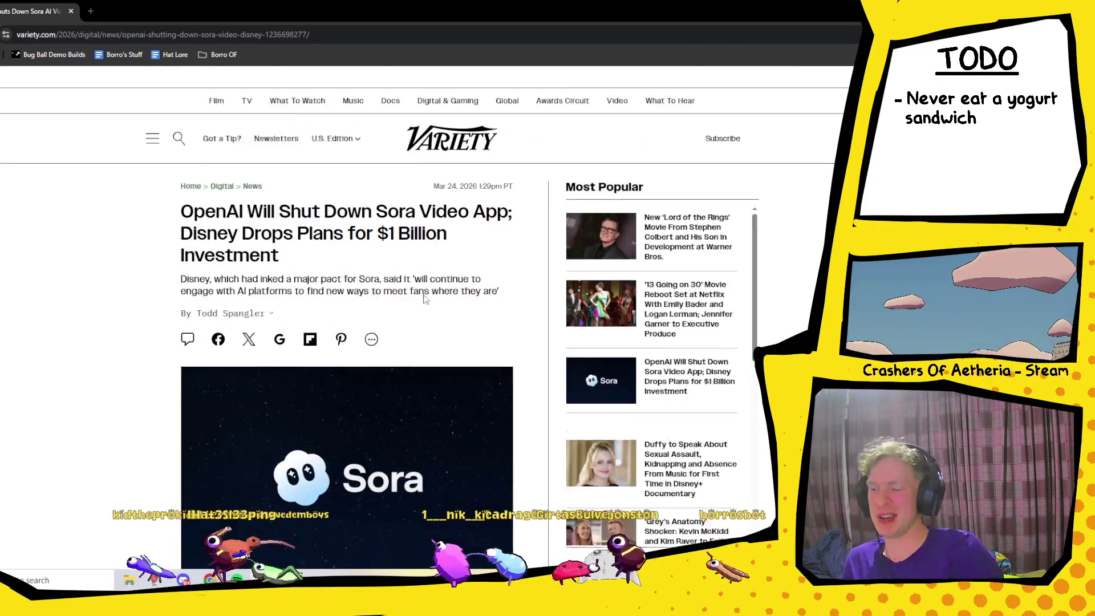
pyautogui.scroll(3, 341, 284)
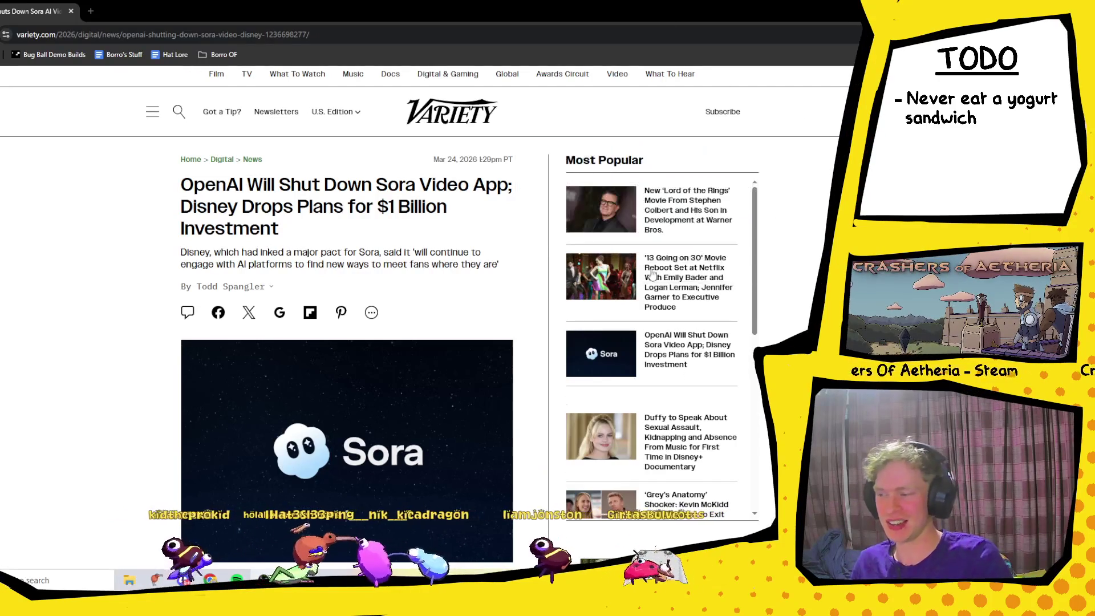
# - Finish reading the headline, close the Variety tab and switch to the Guardian window
pyautogui.moveTo(181, 206); pyautogui.dragTo(255, 212)
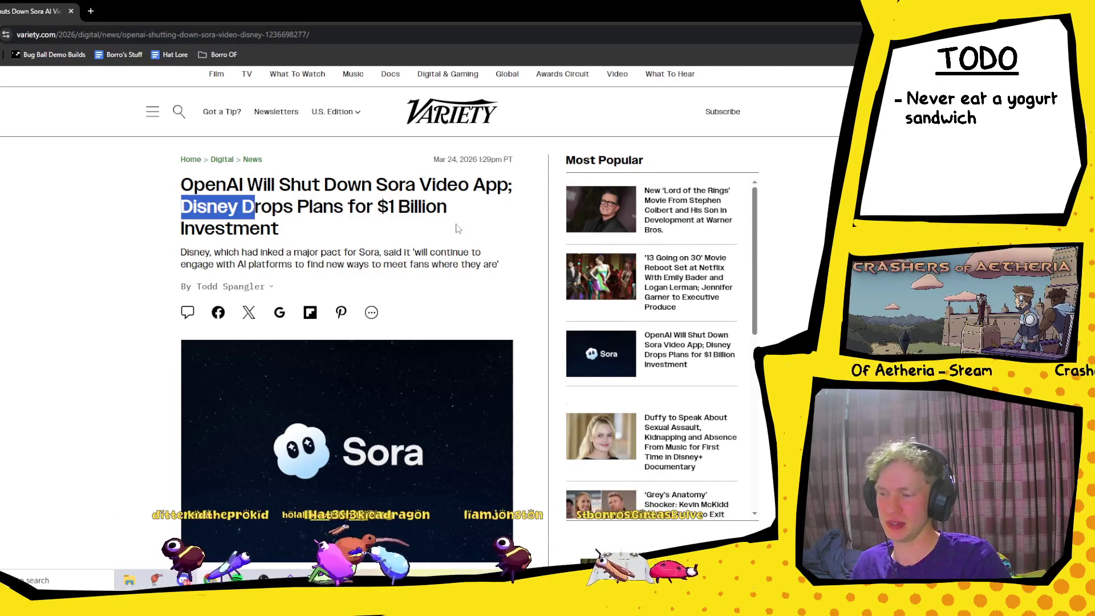
pyautogui.click(414, 232)
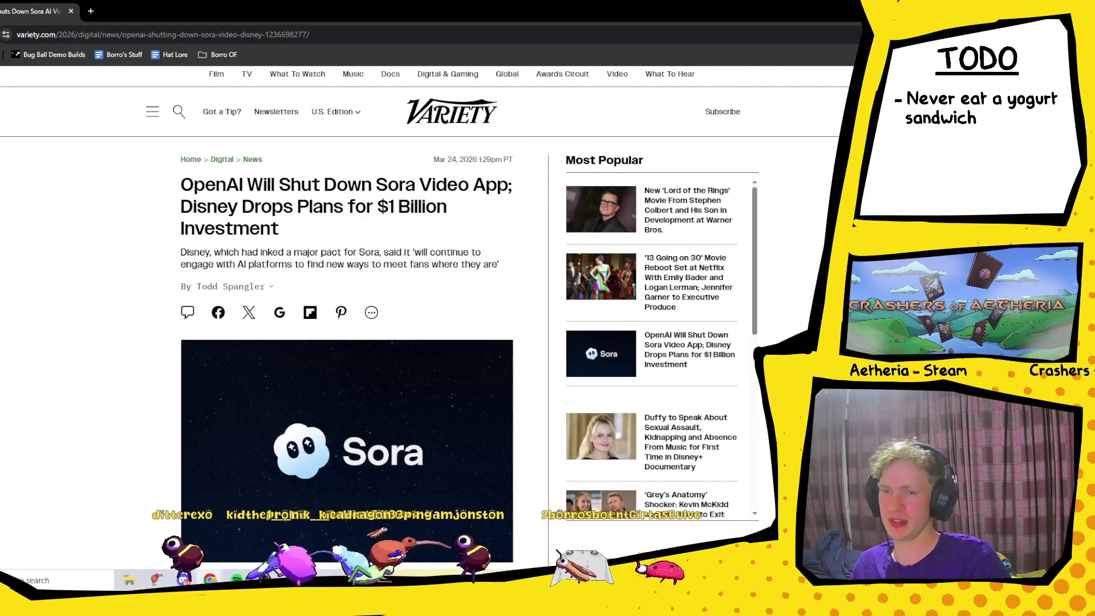
pyautogui.hotkey('ctrl', 'w')
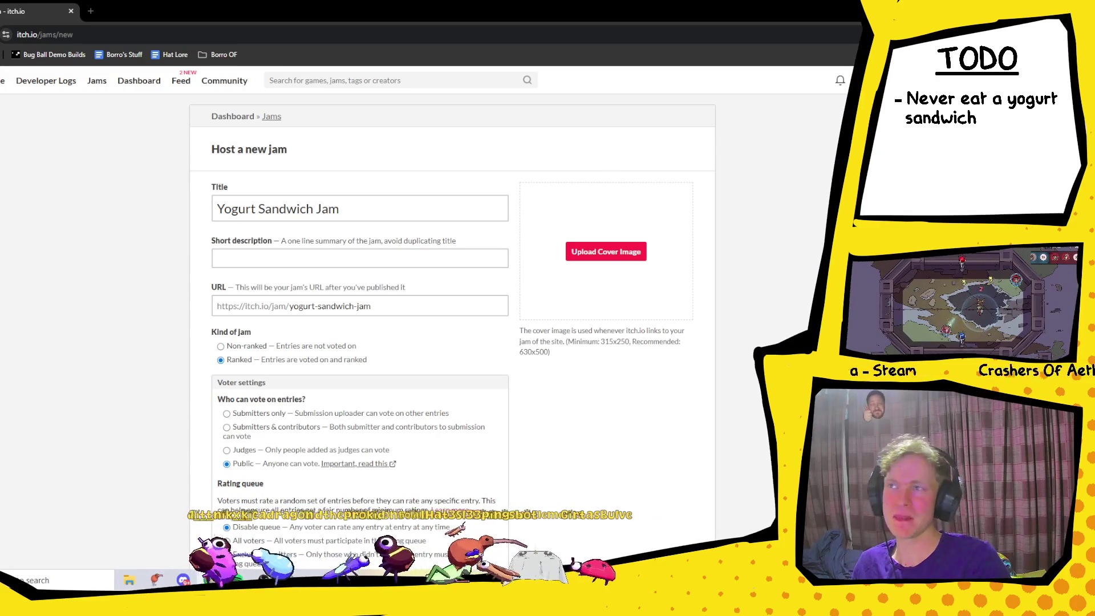
pyautogui.hotkey('alt', 'Tab')
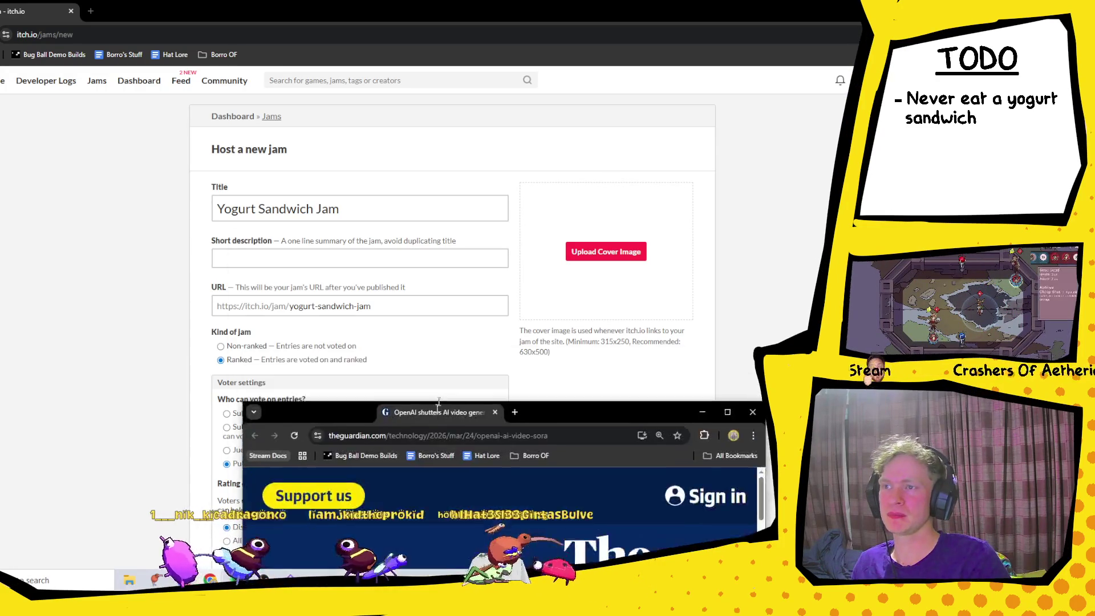
# - Maximize the Guardian window and dismiss both support appeals with Maybe later
pyautogui.click(629, 68)
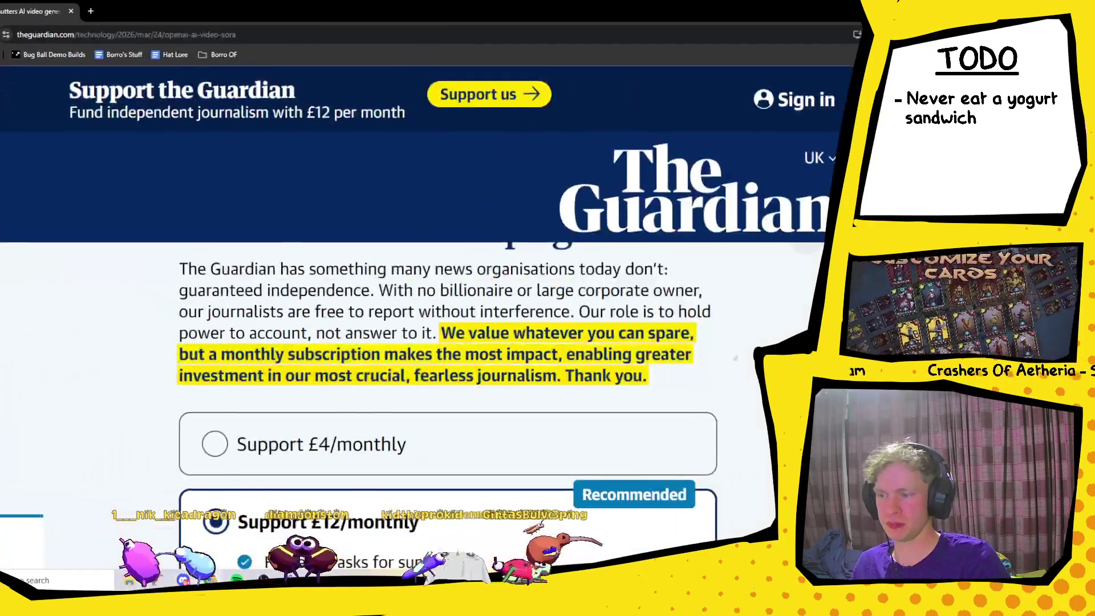
pyautogui.scroll(1, 808, 298)
pyautogui.click(806, 292)
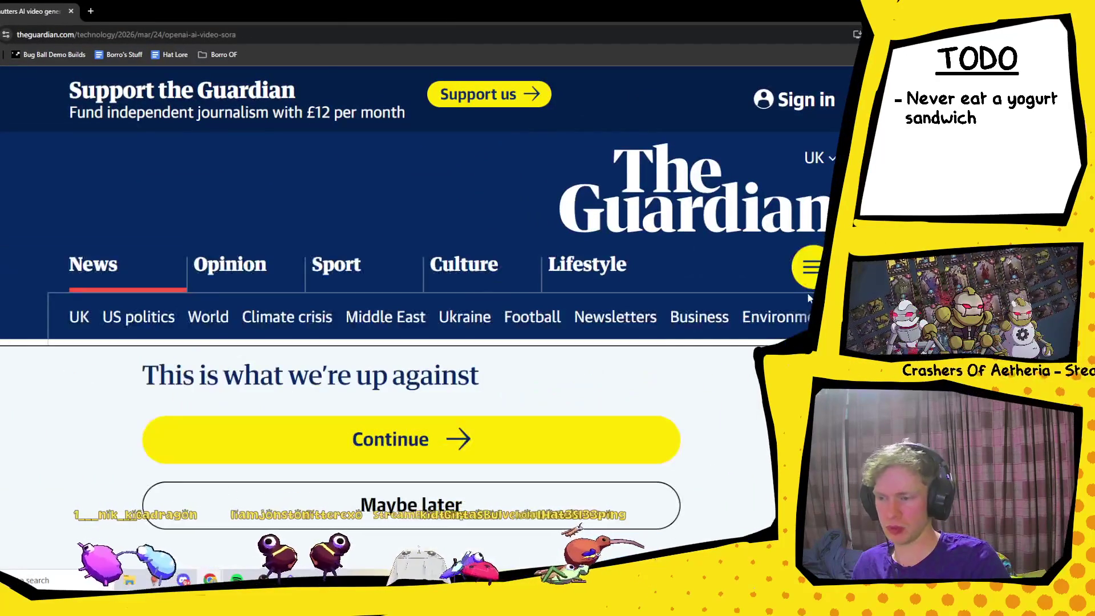
pyautogui.scroll(-5, 807, 292)
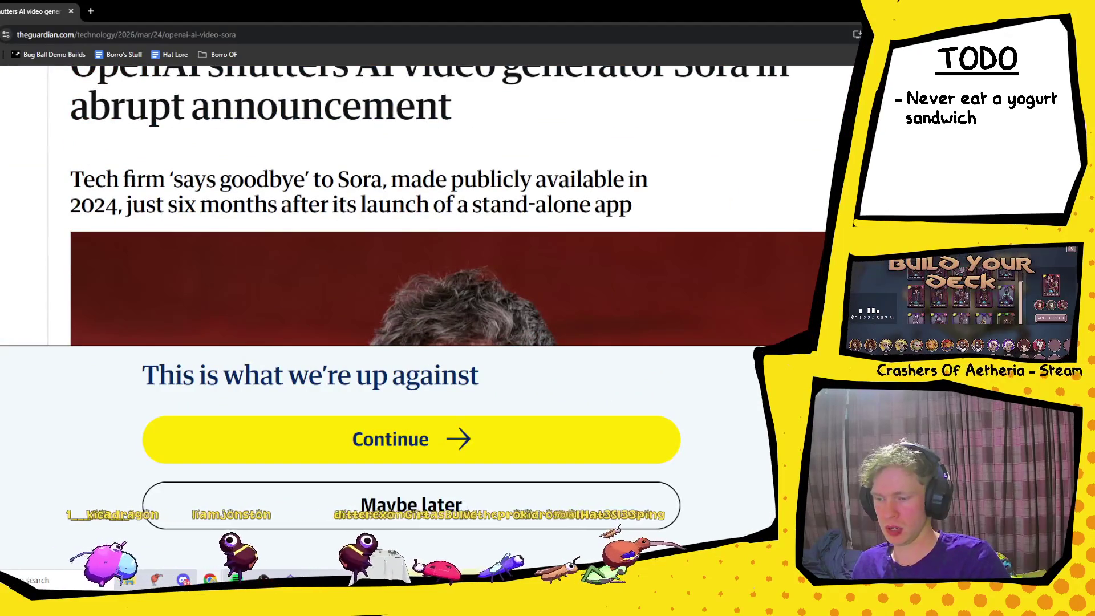
pyautogui.click(411, 505)
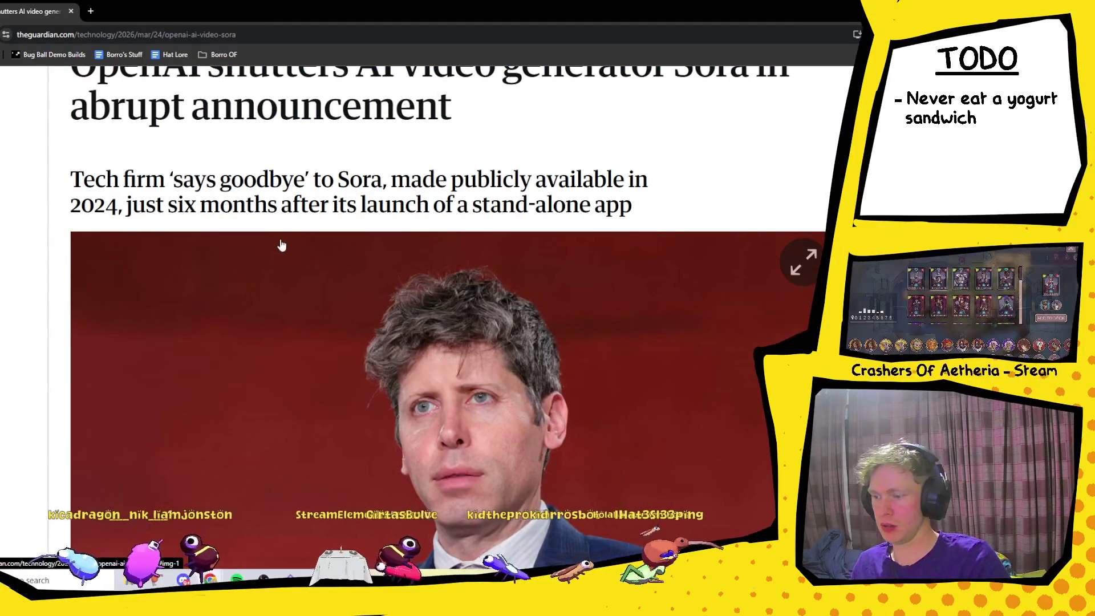
# - Read through the Sora-shutdown article, including Disney ending its OpenAI partnership, then close it
pyautogui.scroll(-1, 281, 244)
pyautogui.scroll(1, 281, 244)
pyautogui.moveTo(71, 180)
pyautogui.mouseDown()
pyautogui.moveTo(456, 181)
pyautogui.moveTo(683, 197)
pyautogui.moveTo(558, 181)
pyautogui.moveTo(71, 180)
pyautogui.mouseUp()
pyautogui.moveTo(244, 204)
pyautogui.mouseDown()
pyautogui.moveTo(429, 226)
pyautogui.moveTo(529, 224)
pyautogui.mouseUp()
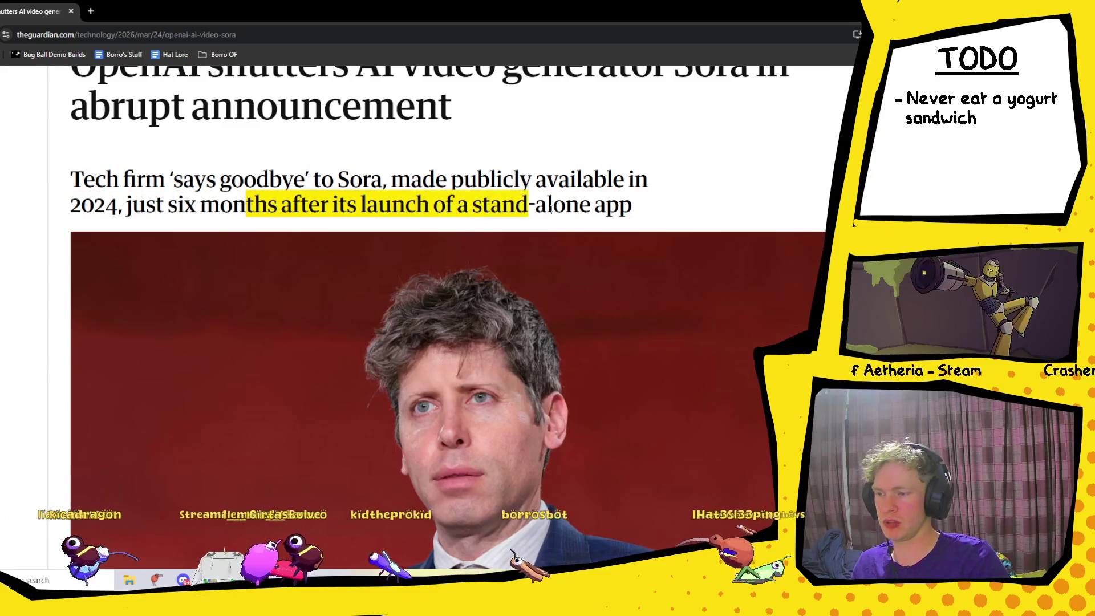
pyautogui.click(529, 224)
pyautogui.scroll(1, 574, 279)
pyautogui.scroll(1, 574, 280)
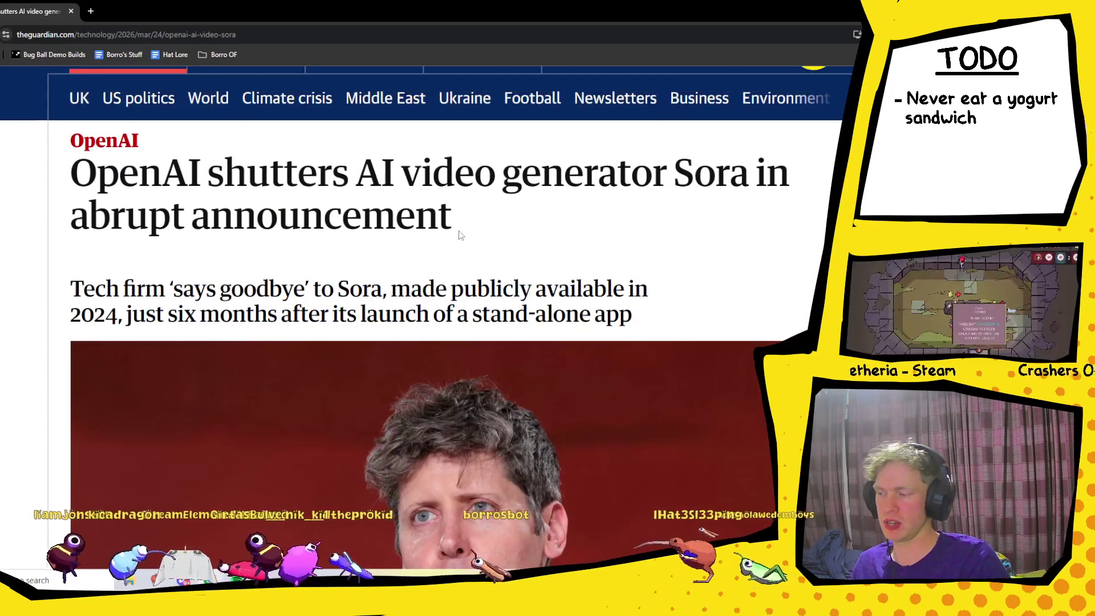
pyautogui.scroll(-5, 542, 283)
pyautogui.scroll(2, 496, 285)
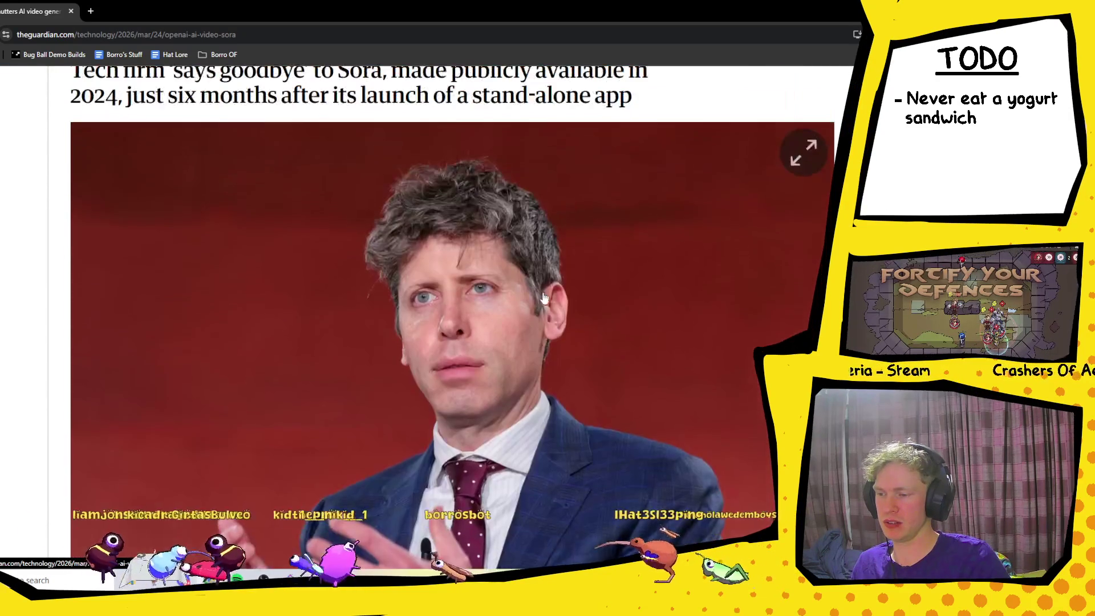
pyautogui.scroll(-3, 280, 148)
pyautogui.scroll(1, 279, 149)
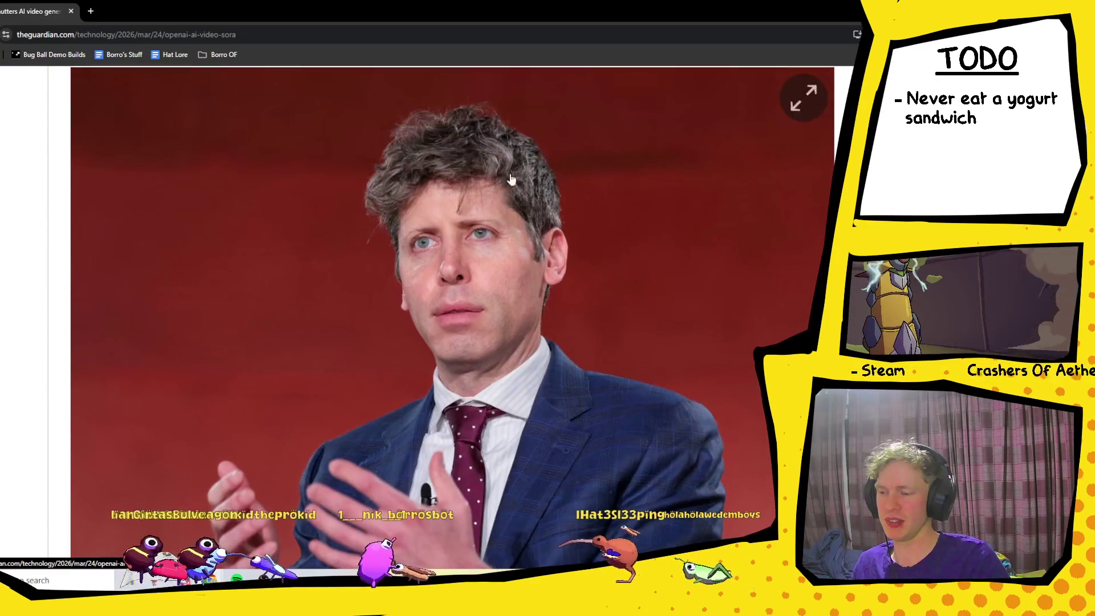
pyautogui.scroll(-7, 433, 229)
pyautogui.scroll(-12, 434, 230)
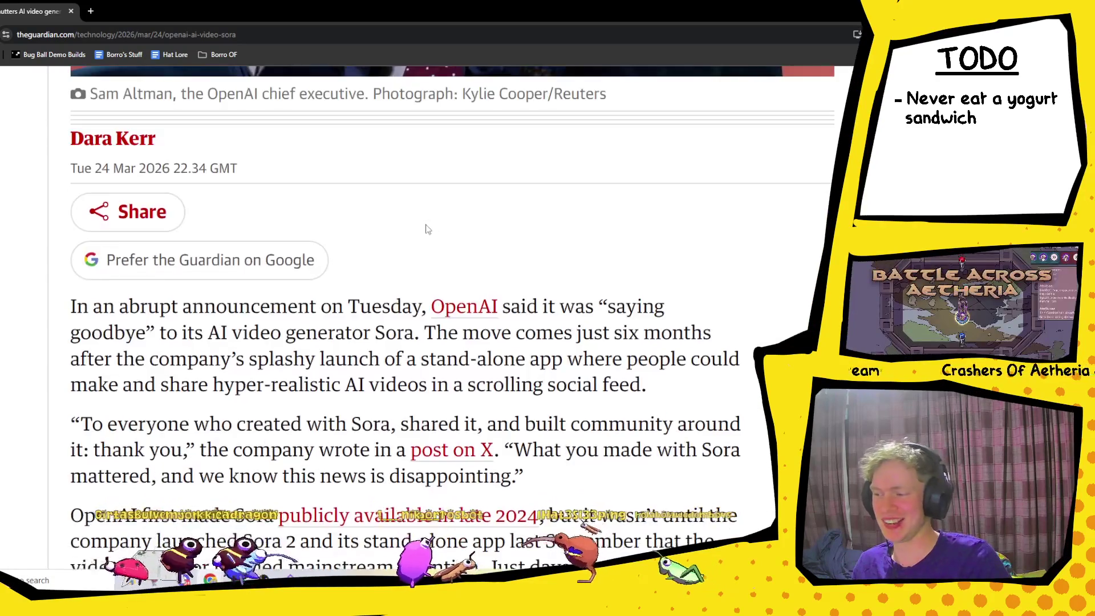
pyautogui.scroll(-10, 604, 334)
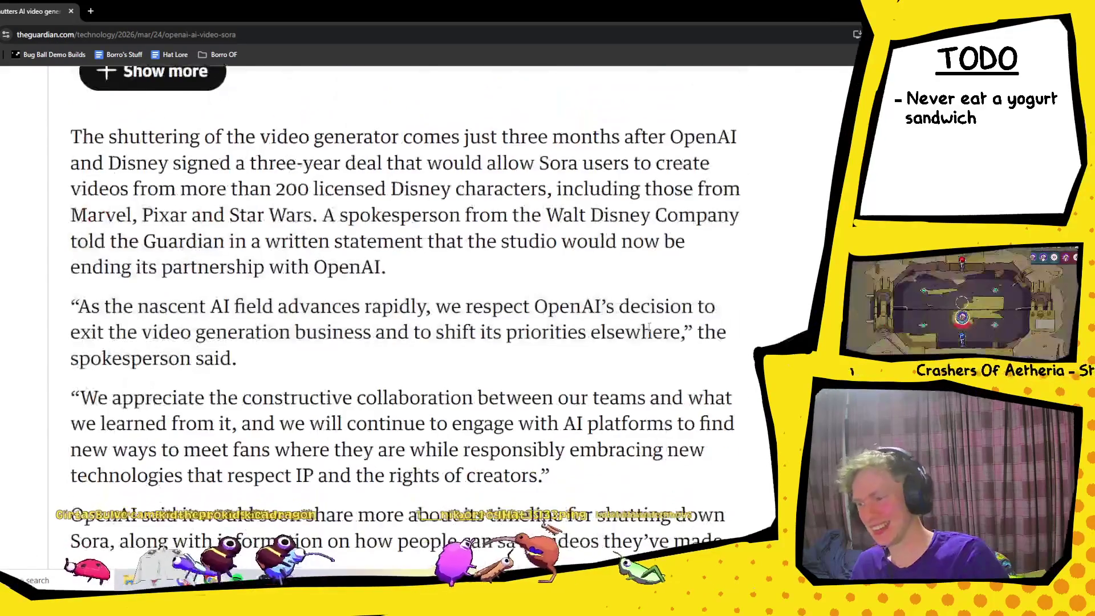
pyautogui.scroll(-2, 785, 285)
pyautogui.scroll(20, 785, 285)
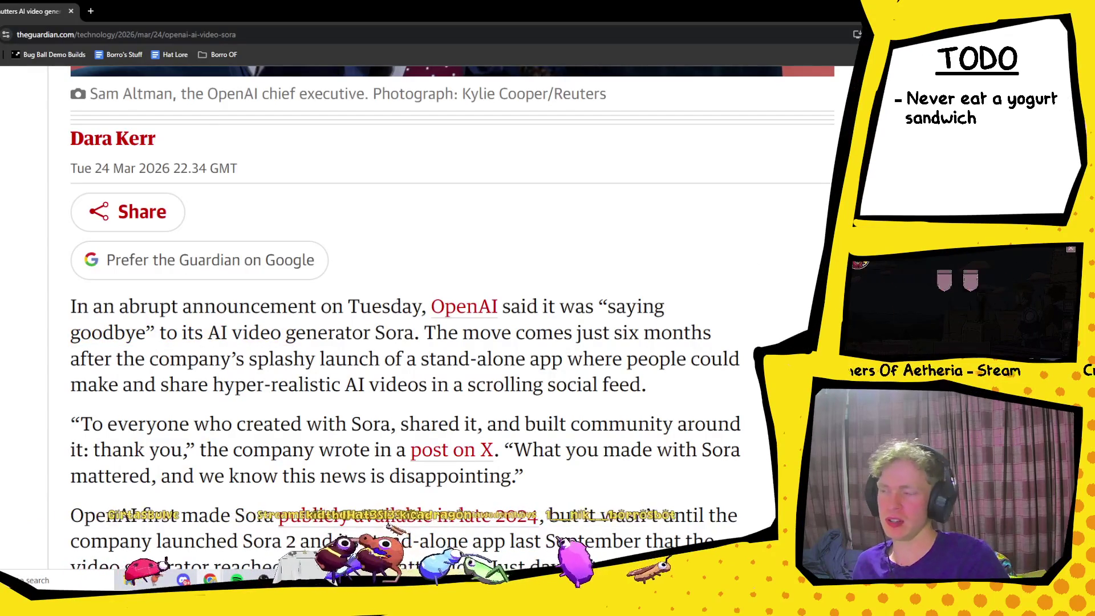
pyautogui.hotkey('ctrl', 'w')
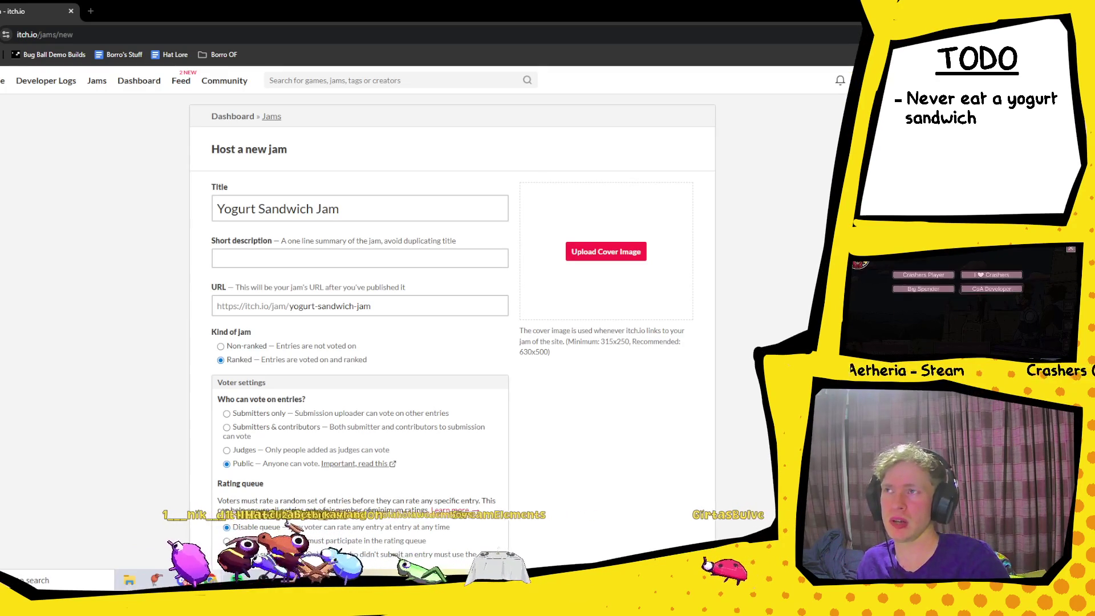
# - Drag the kiwi 'rebel pipi' image tab into the jam form's browser window
pyautogui.moveTo(269, 122)
pyautogui.mouseDown()
pyautogui.moveTo(281, 81)
pyautogui.moveTo(143, 11)
pyautogui.mouseUp()
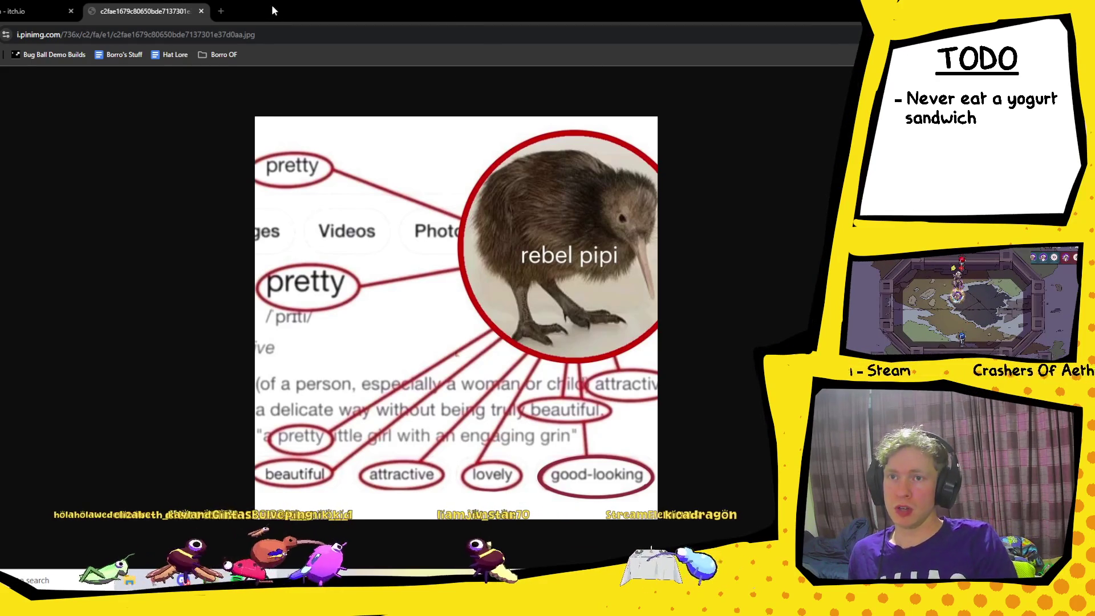
# - Close the kiwi image tab and bring the Borro Town Discord window forward
pyautogui.click(201, 12)
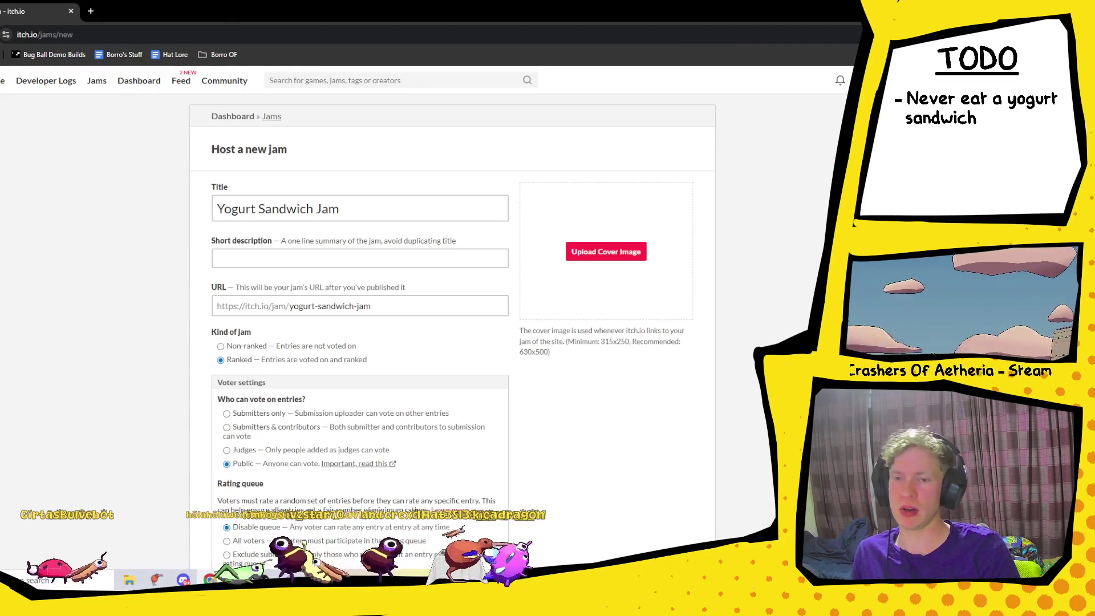
pyautogui.click(184, 579)
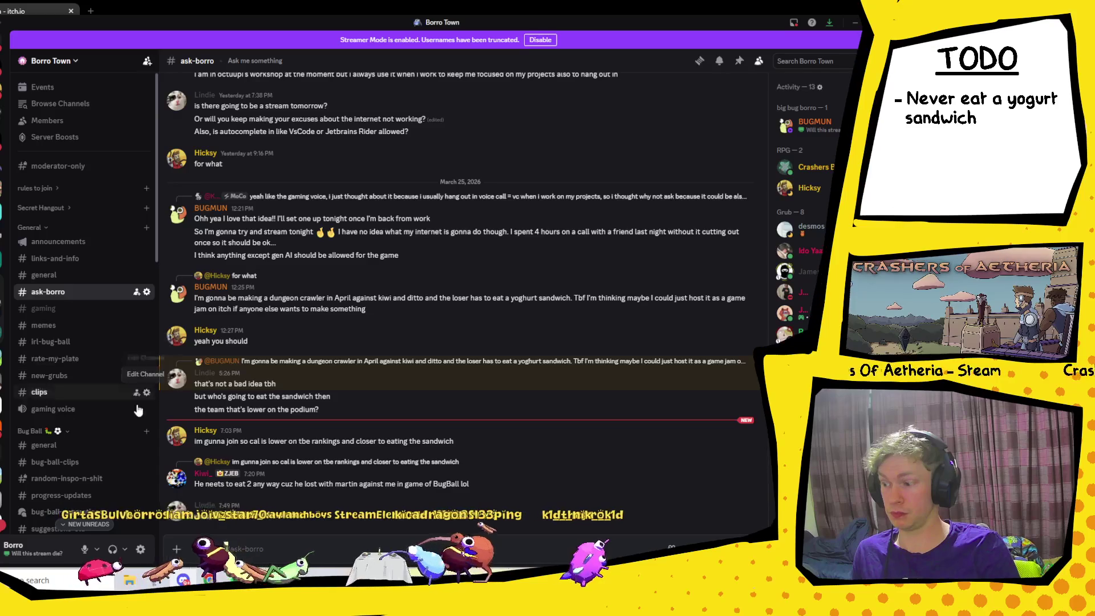
# - Scroll the Borro Town channel list and open #share-ya-art under Art+Animation
pyautogui.scroll(-4, 135, 413)
pyautogui.scroll(-8, 135, 413)
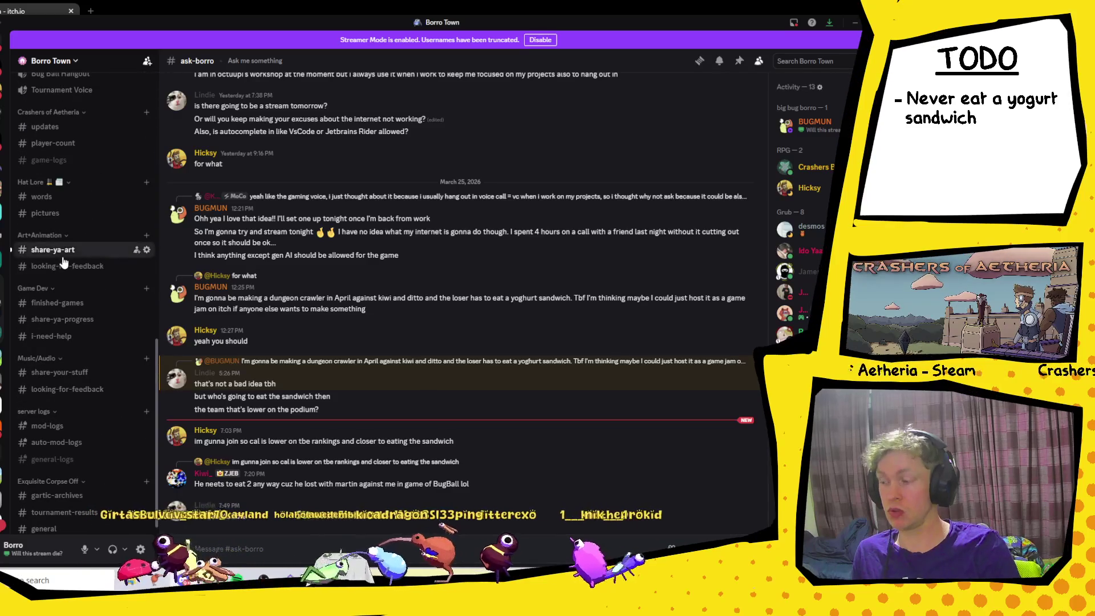
pyautogui.click(57, 250)
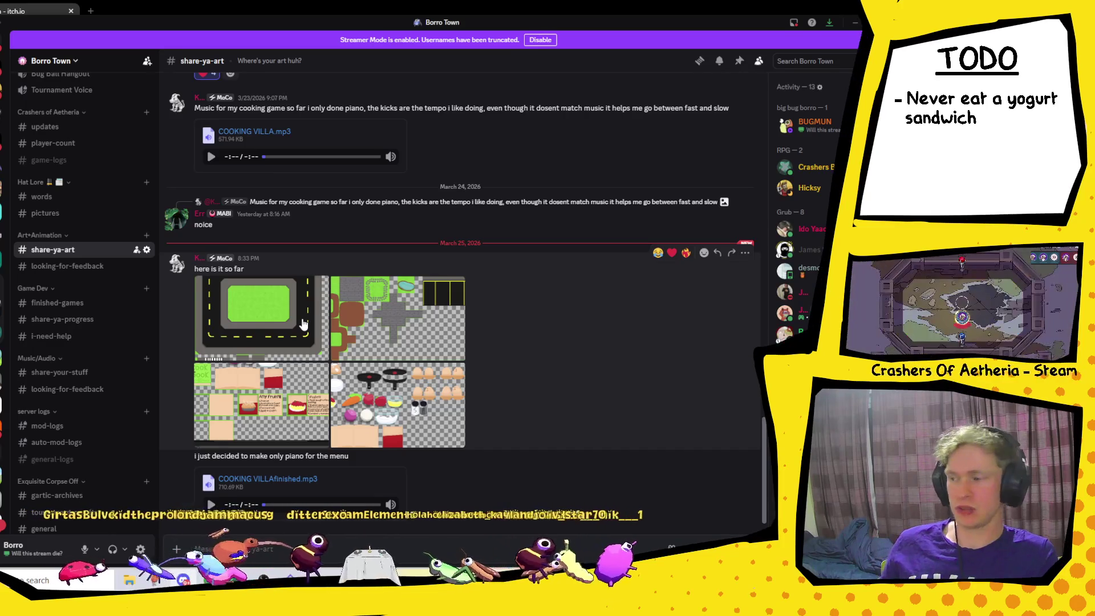
pyautogui.click(302, 324)
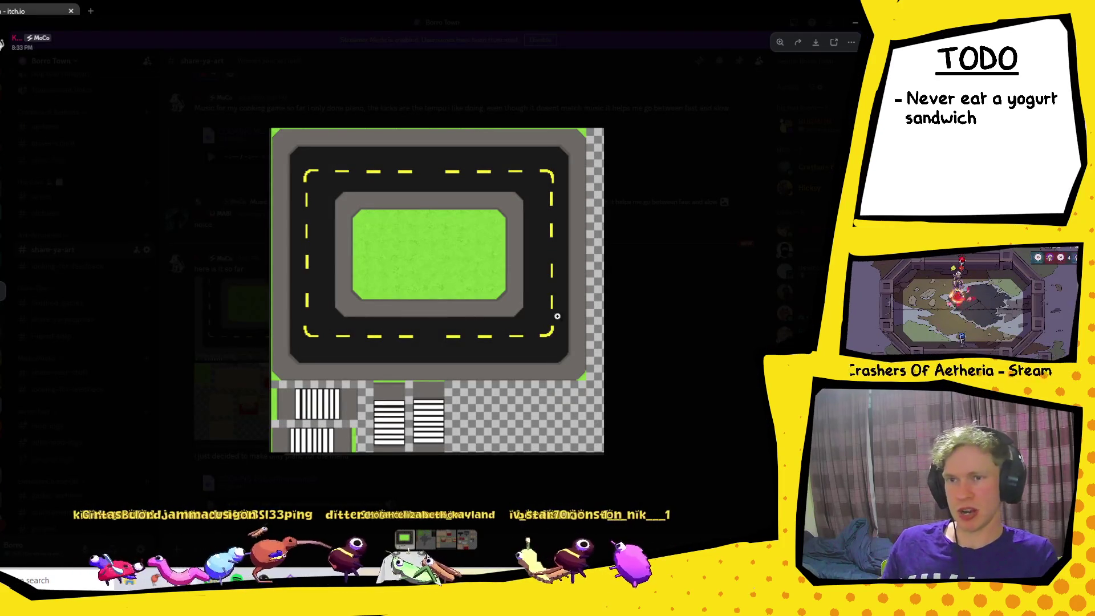
pyautogui.press('Right')
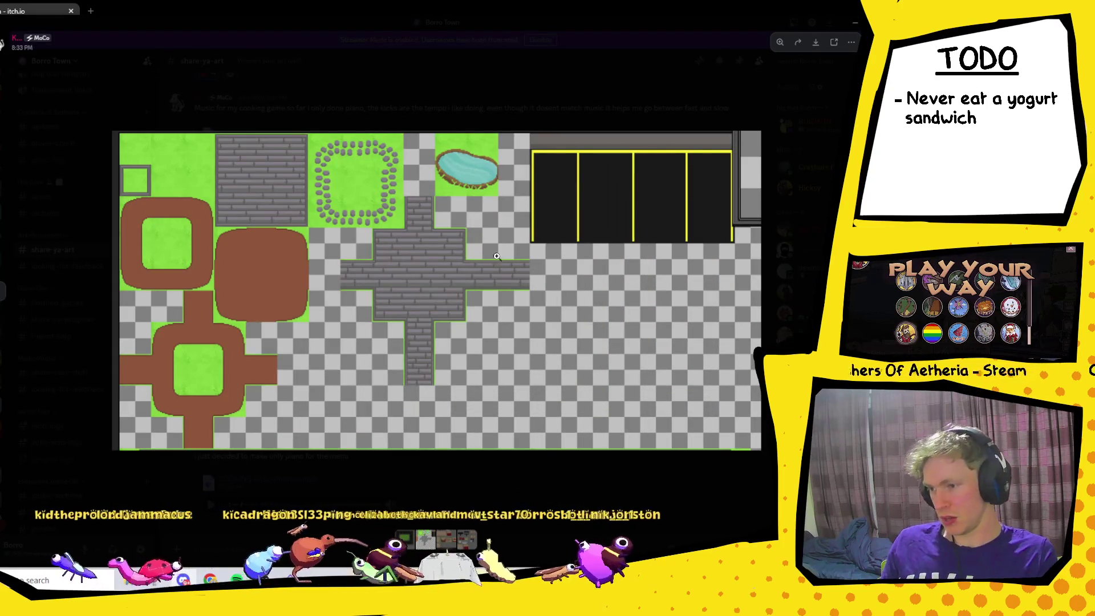
pyautogui.press('Right')
pyautogui.press('Left')
pyautogui.press('Left')
pyautogui.press('Right')
pyautogui.press('Right')
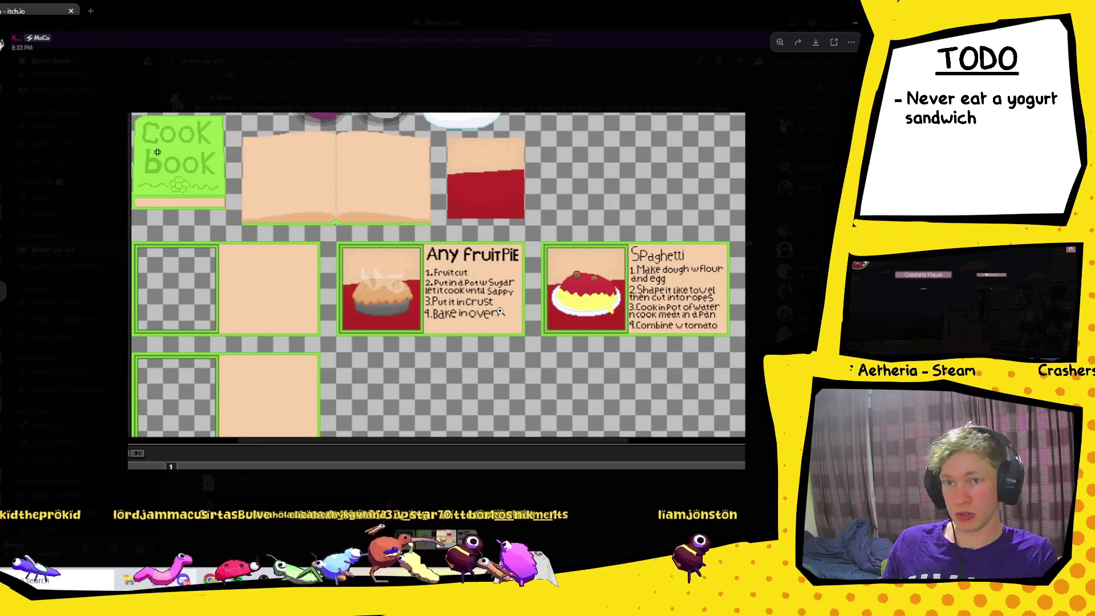
pyautogui.press('Right')
pyautogui.press('Right')
pyautogui.press('Left')
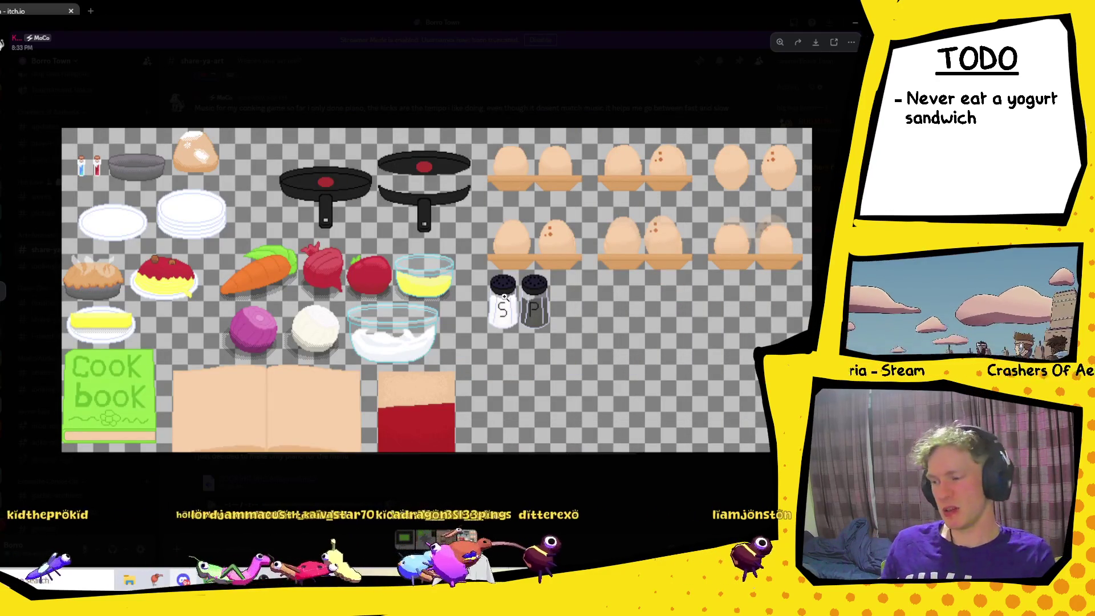
pyautogui.press('Right')
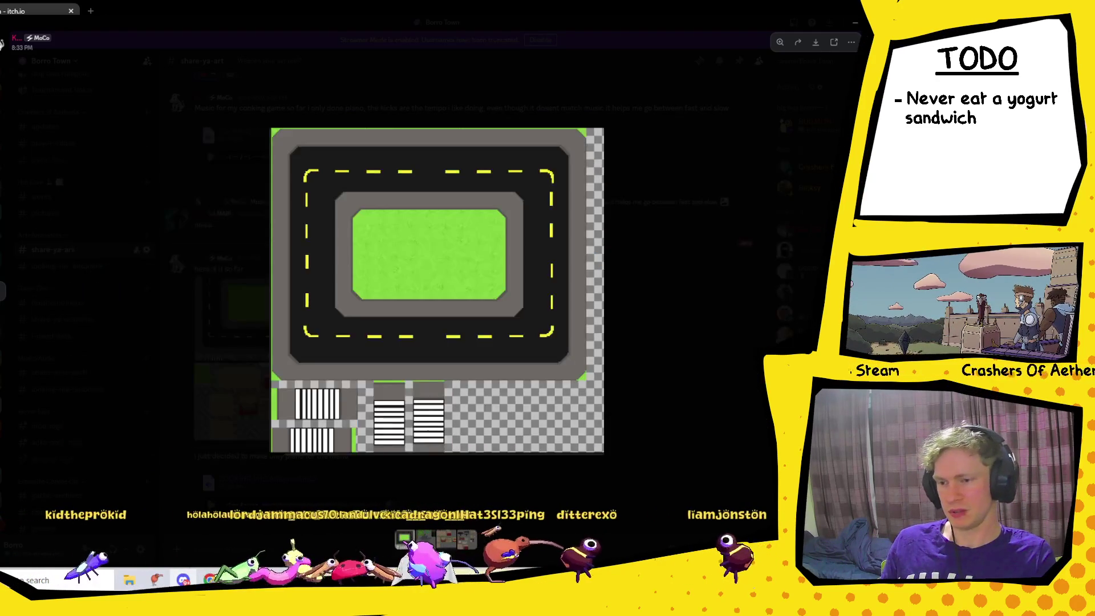
pyautogui.press('Escape')
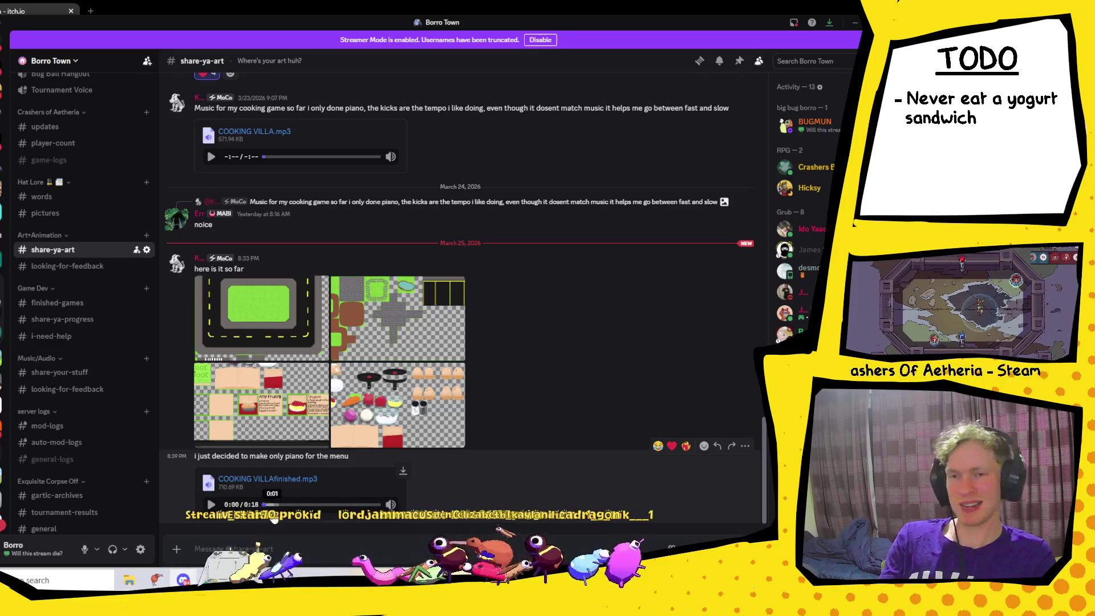
# - Play the COOKING VILLAfinished.mp3 attachment through to its 0:18 end
pyautogui.click(211, 504)
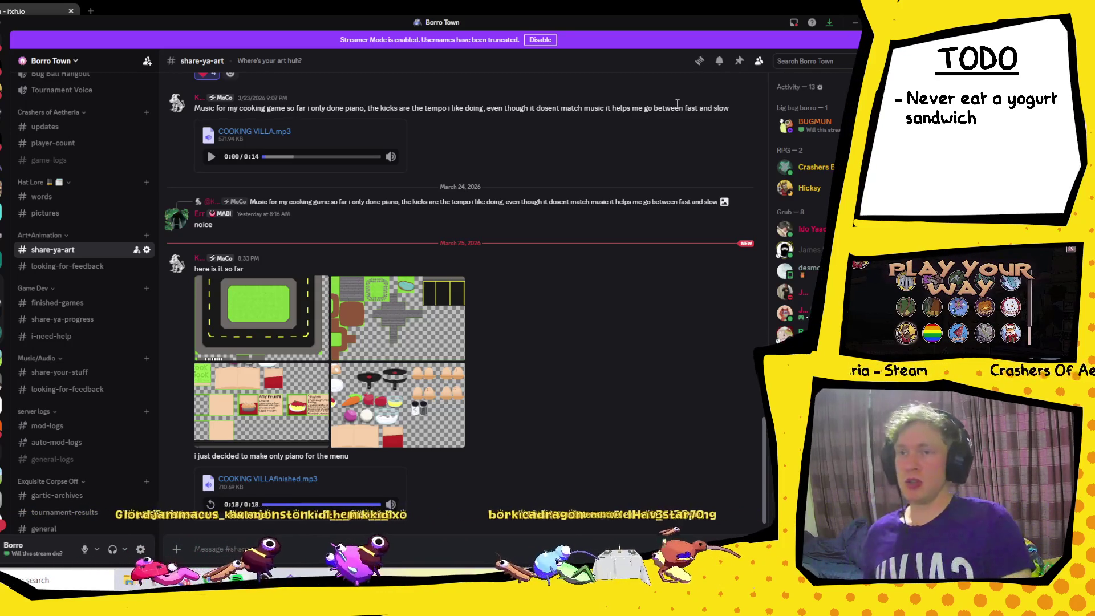
pyautogui.click(22, 12)
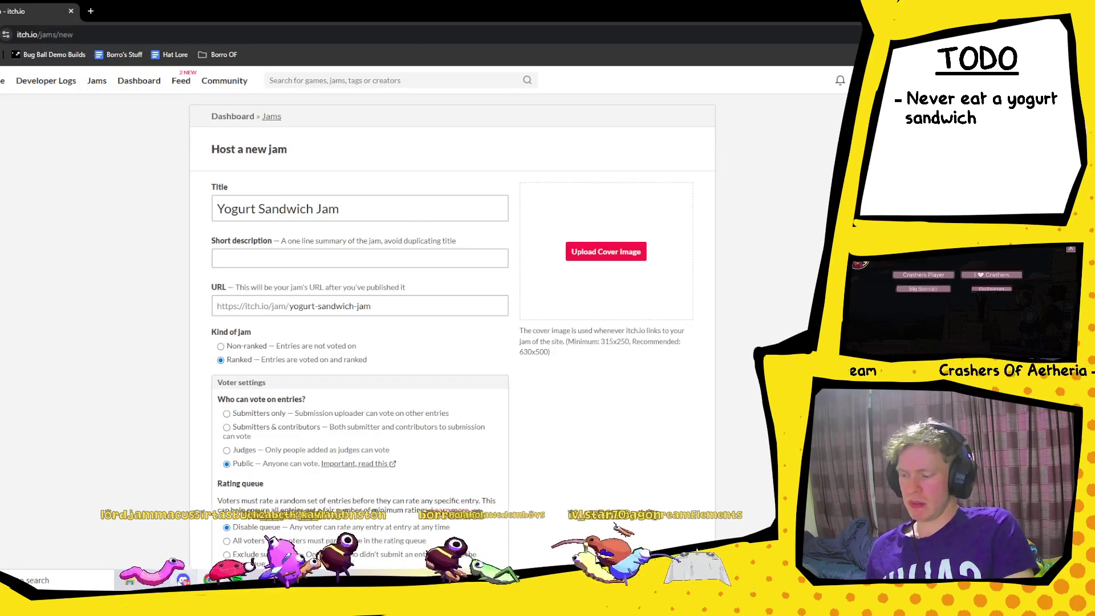
pyautogui.hotkey('alt', 'Tab')
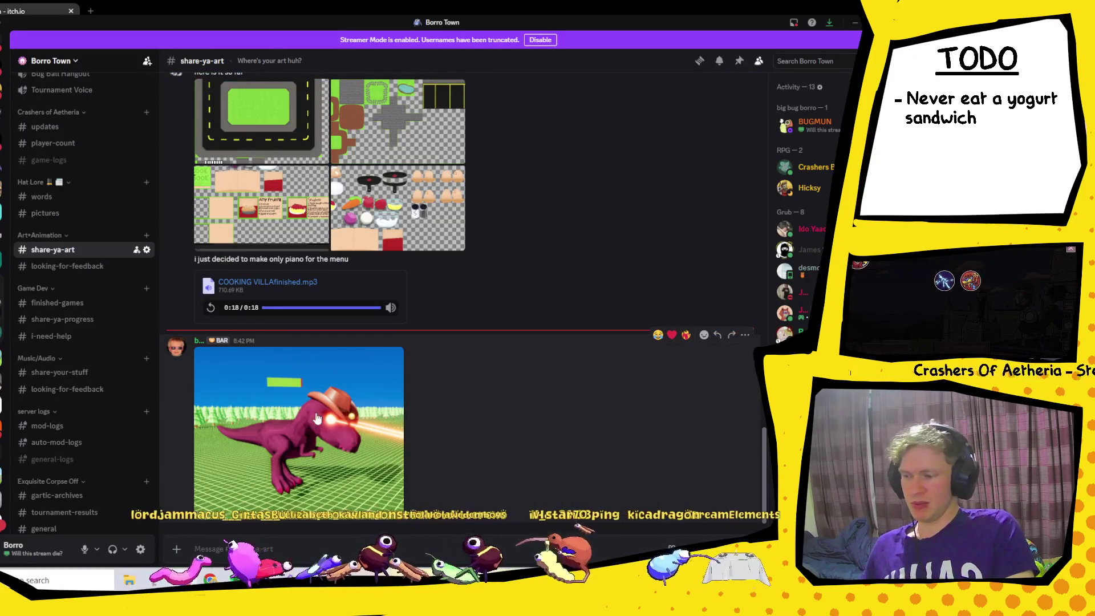
pyautogui.click(318, 420)
pyautogui.click(604, 266)
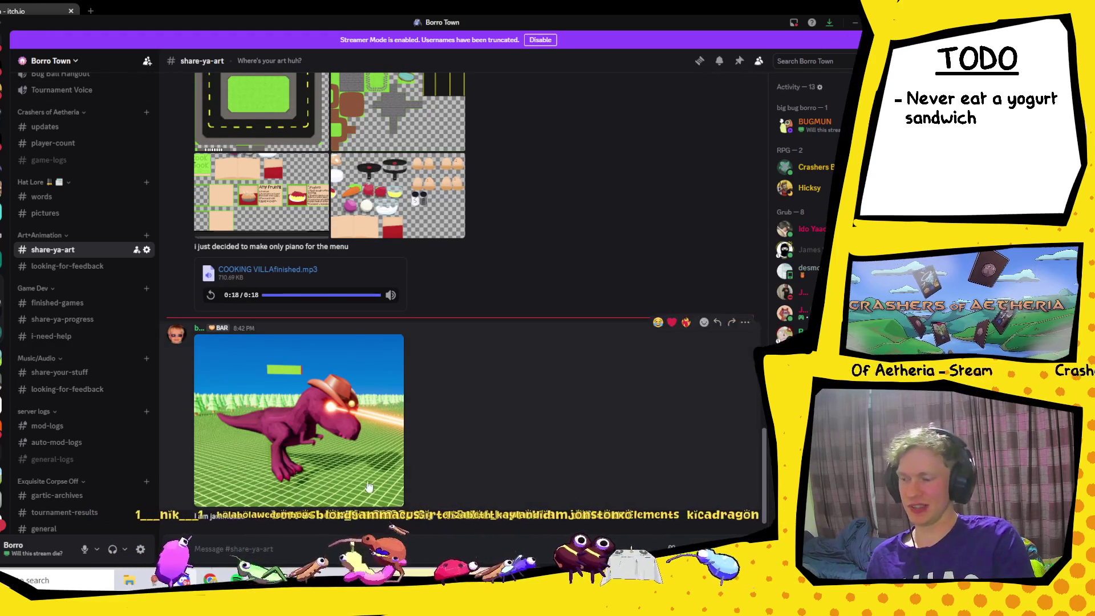
pyautogui.click(350, 426)
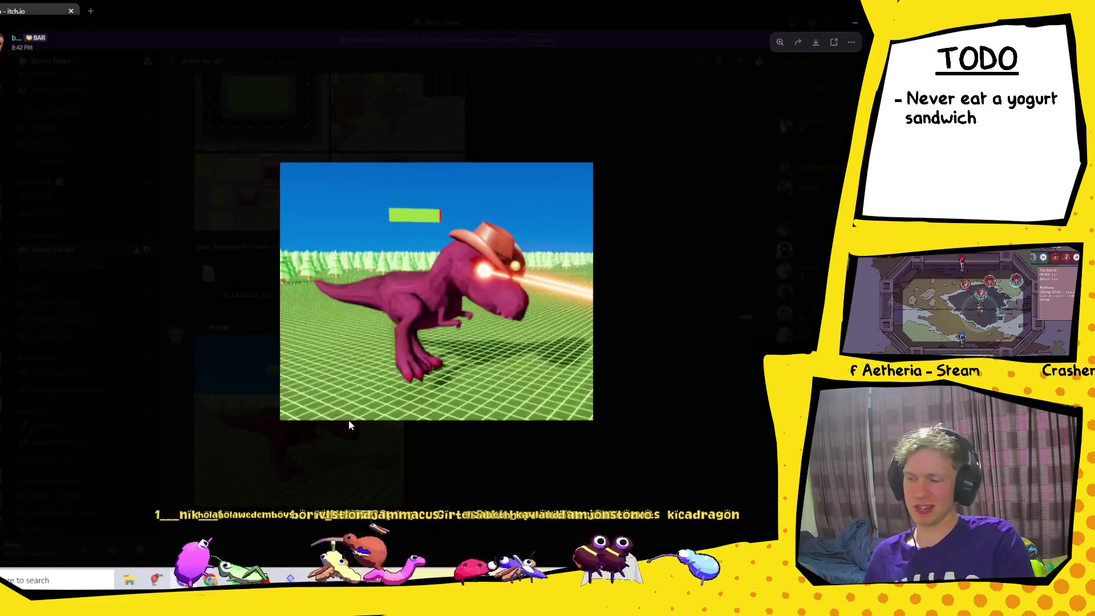
pyautogui.click(646, 302)
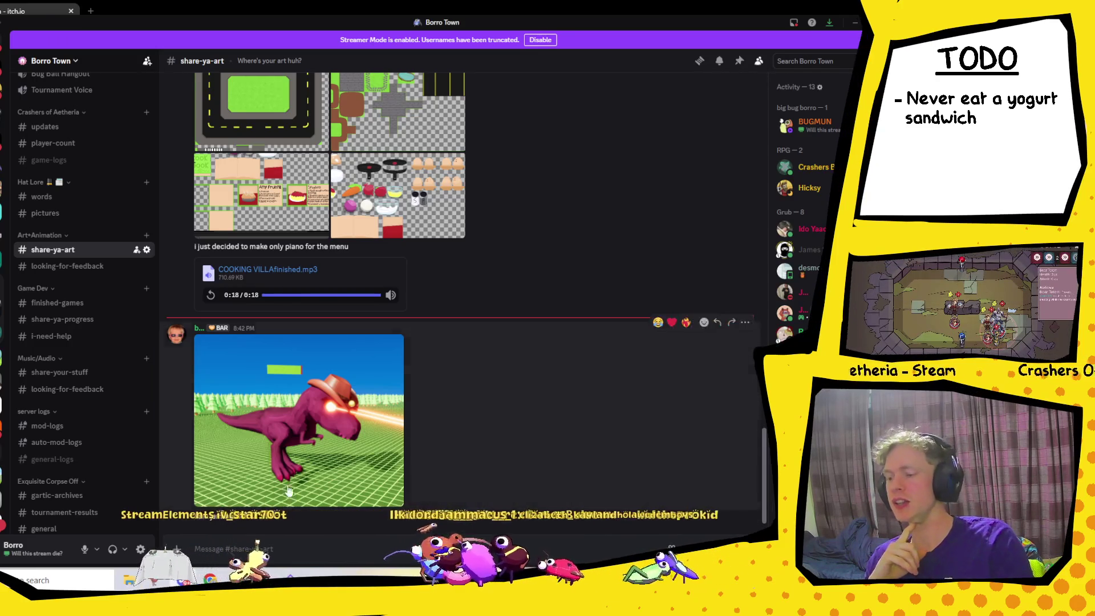
pyautogui.click(292, 454)
pyautogui.click(723, 276)
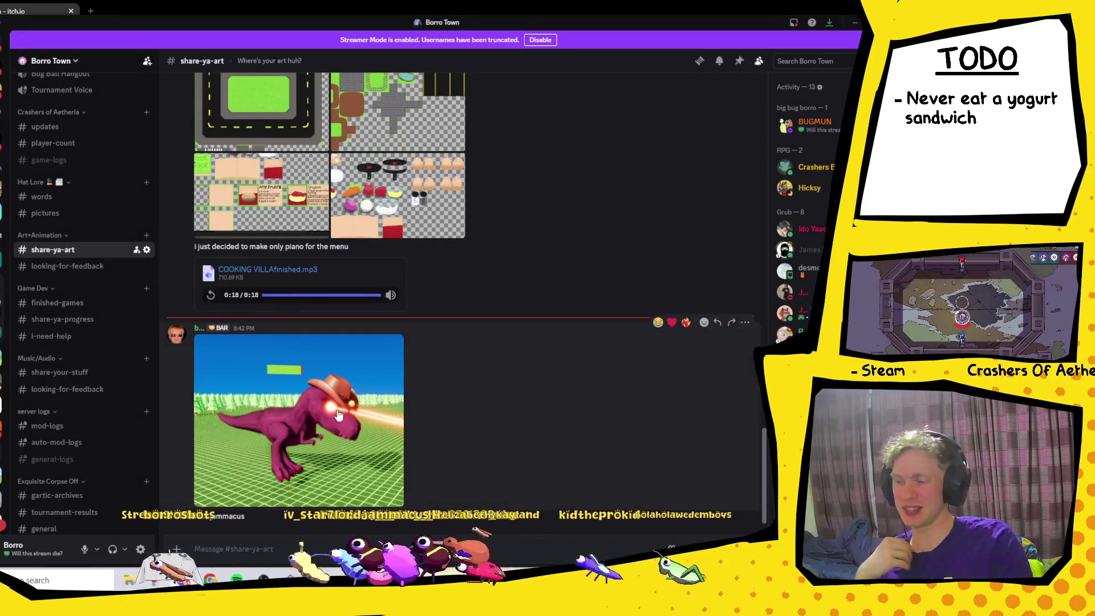
pyautogui.click(337, 409)
pyautogui.click(714, 308)
pyautogui.hotkey('alt', 'Tab')
# - Write the short description beginning 'A game jam where the worst entry has to…'
pyautogui.click(318, 259)
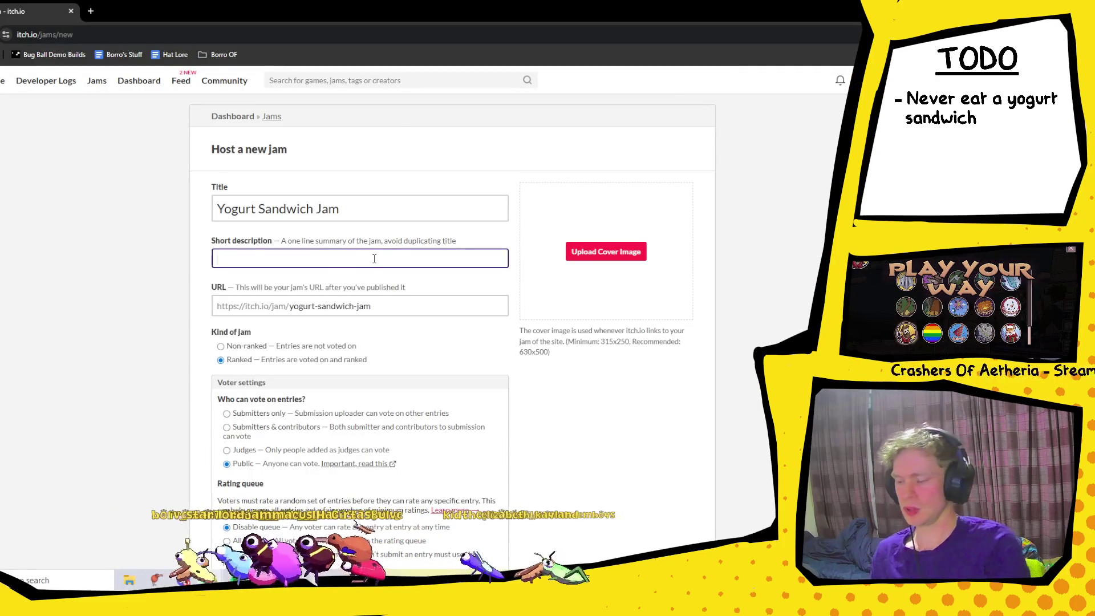
pyautogui.write('A game jam where the ')
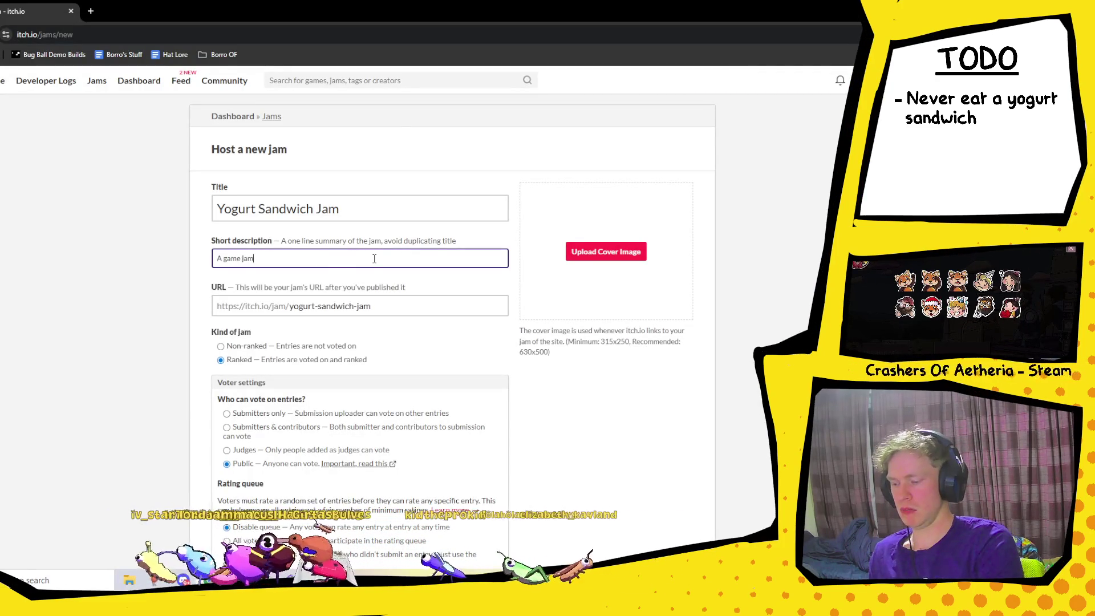
pyautogui.write('woo')
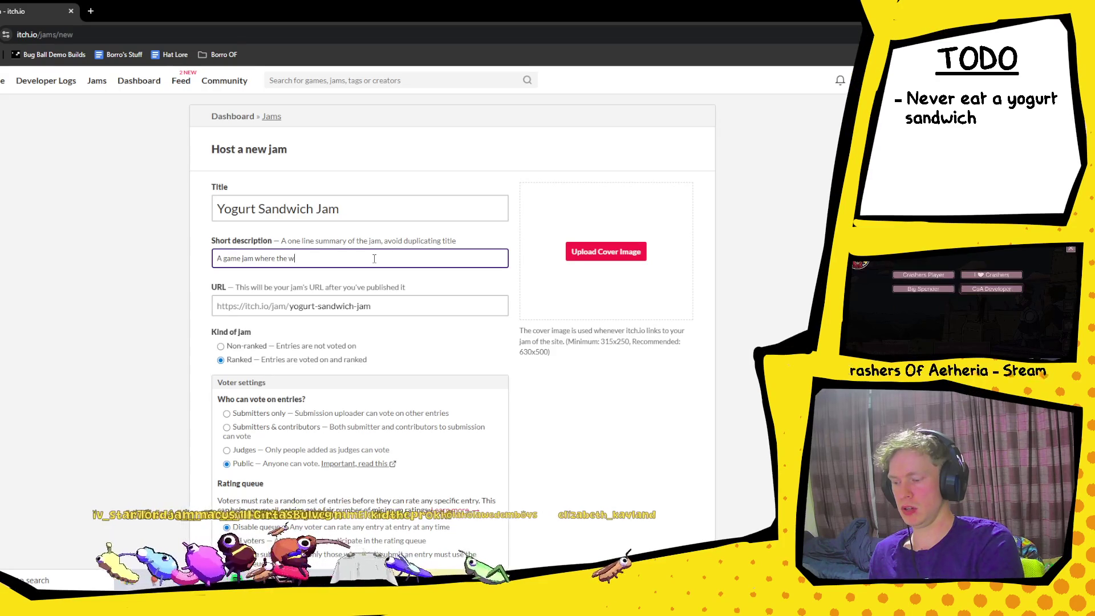
pyautogui.press('BackSpace')
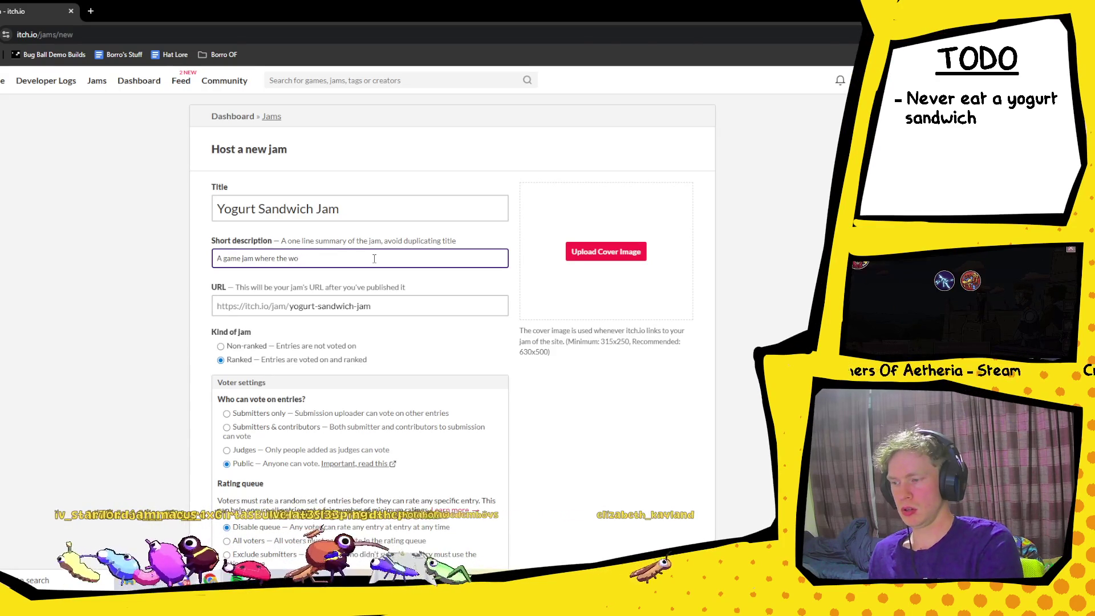
pyautogui.write('rst entry ')
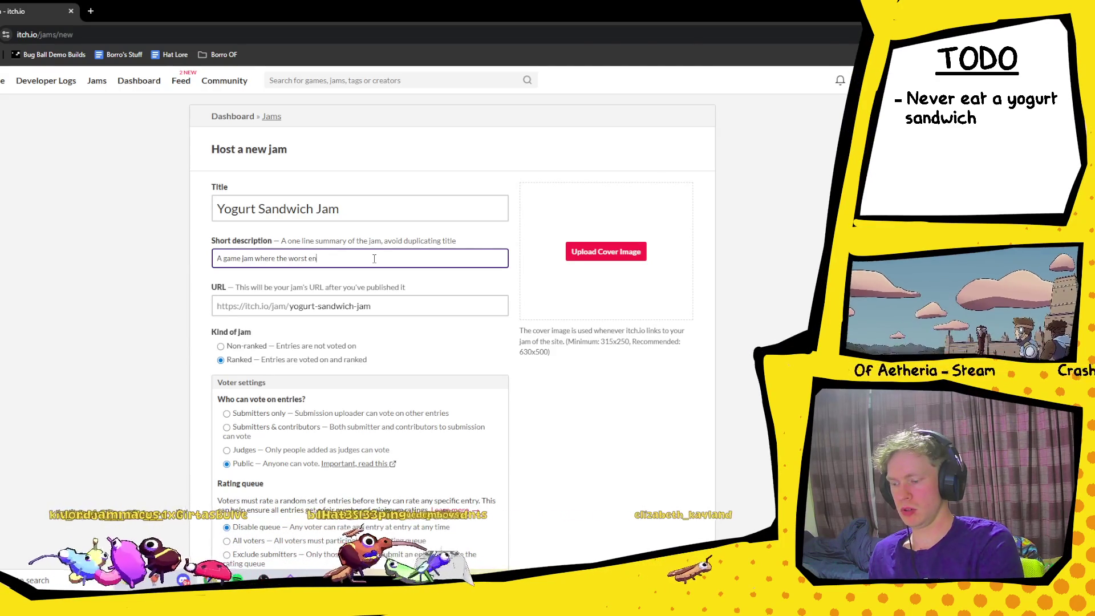
pyautogui.write('has to eat a yo')
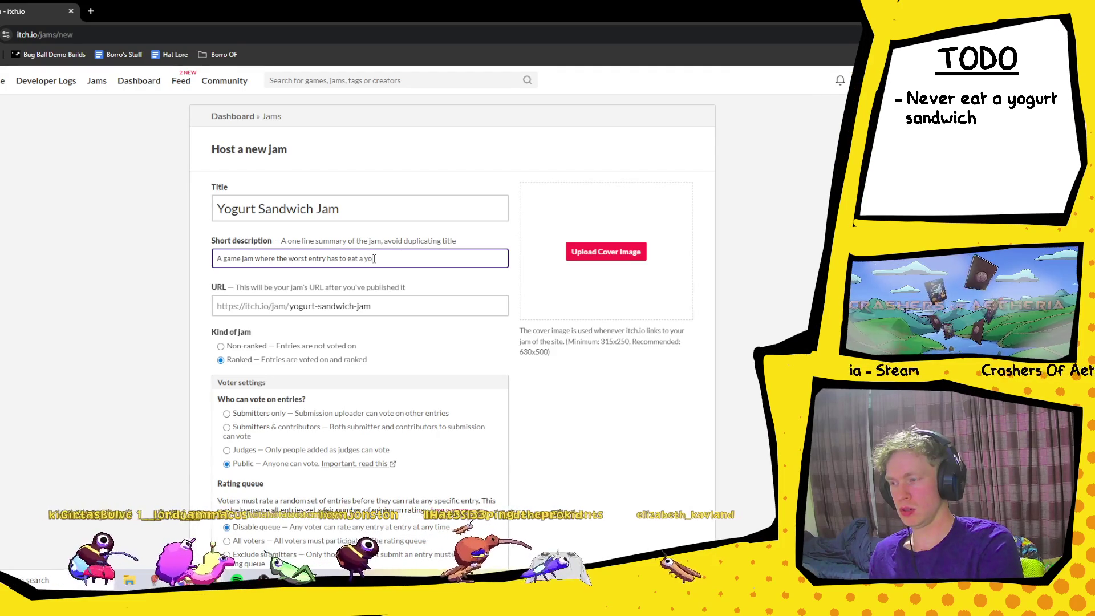
pyautogui.write('gurt s')
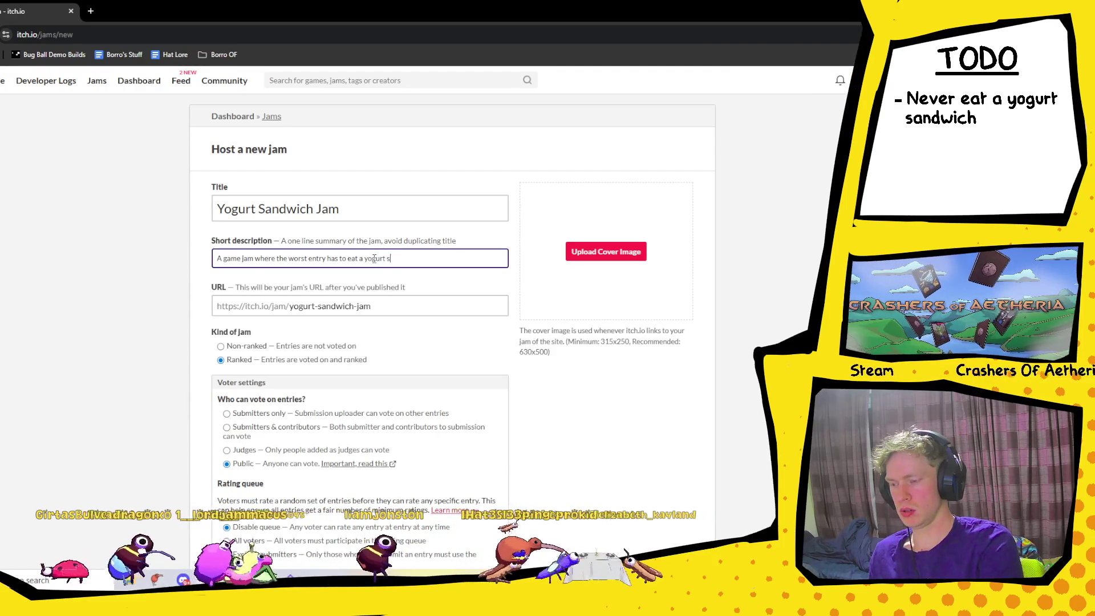
pyautogui.write('andwich')
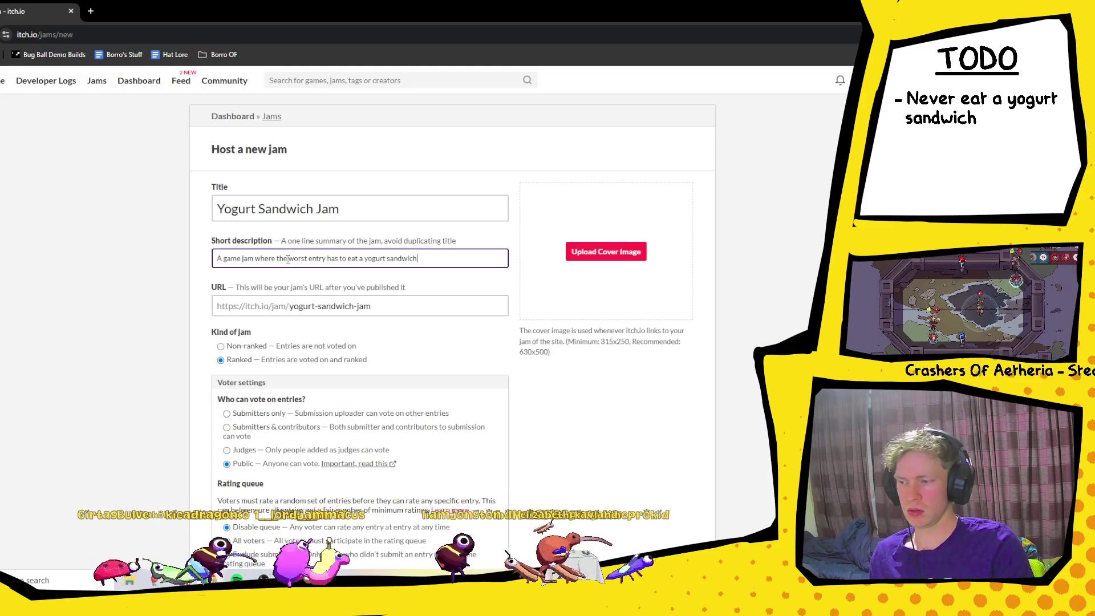
pyautogui.write('creator of th')
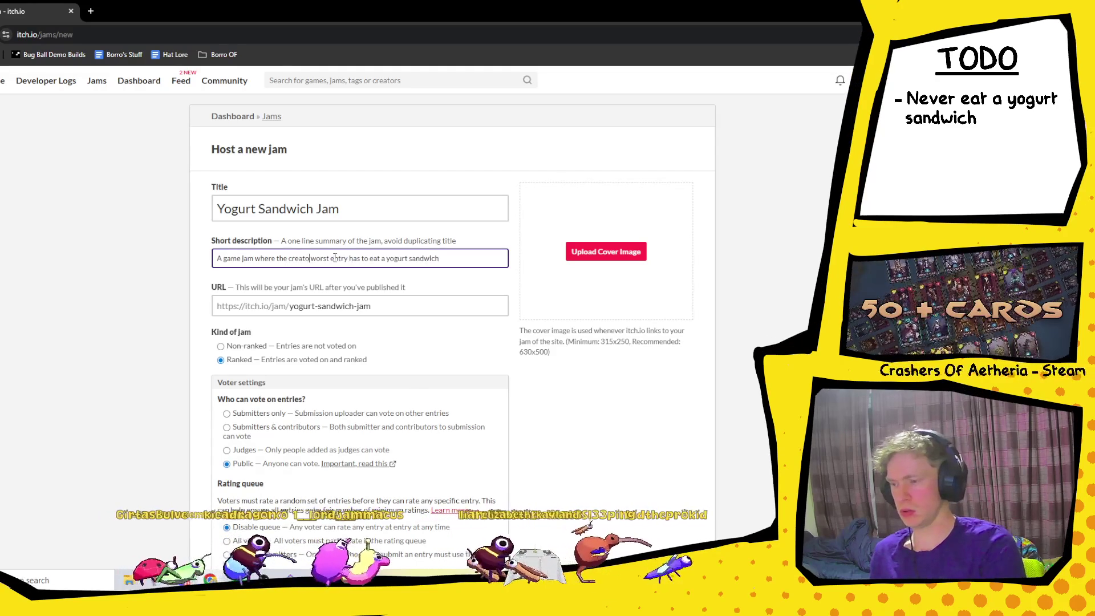
pyautogui.write('e')
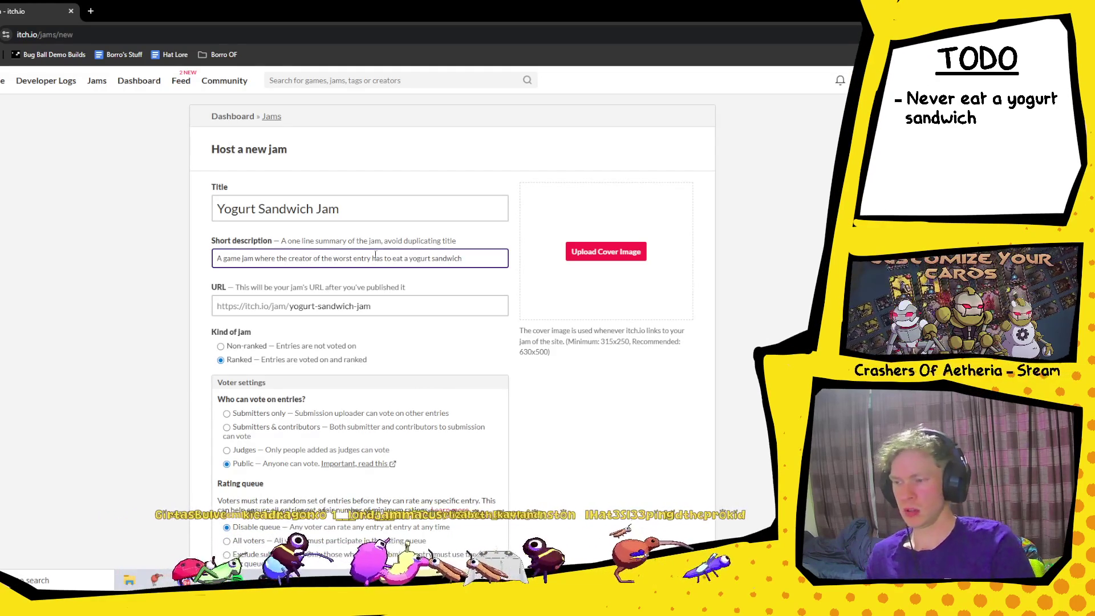
pyautogui.click(492, 255)
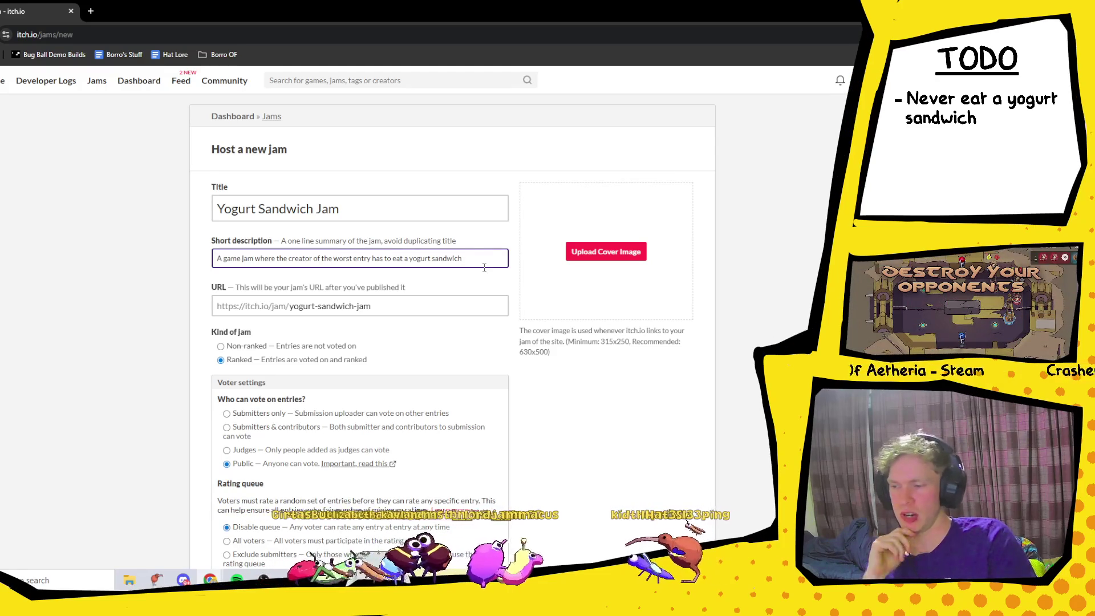
# - Scroll down the form to the date fields and select the Start date field
pyautogui.scroll(-2, 234, 281)
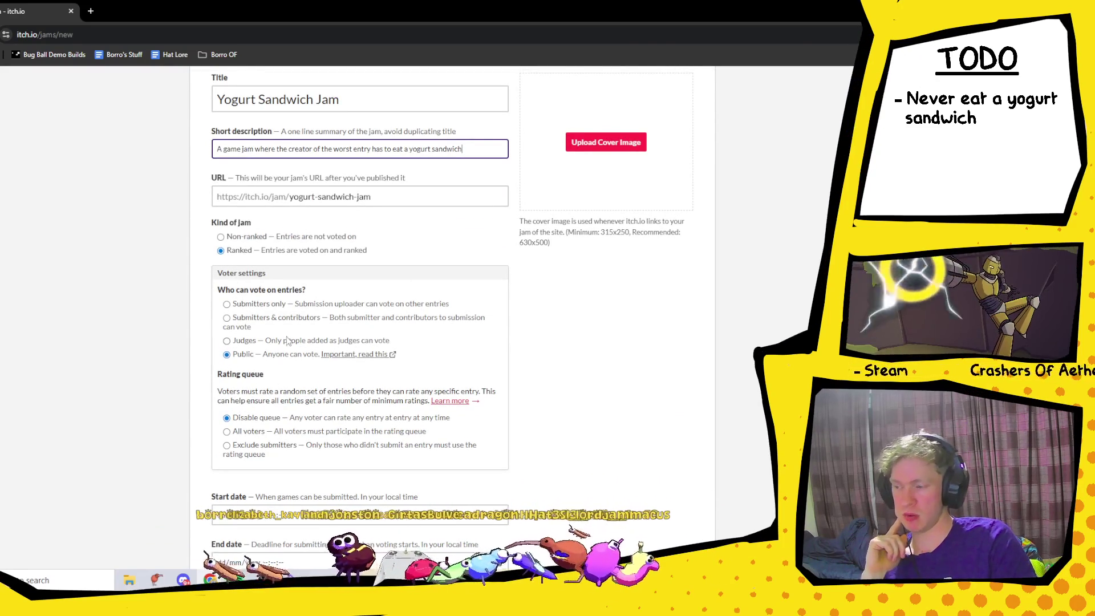
pyautogui.scroll(-2, 291, 345)
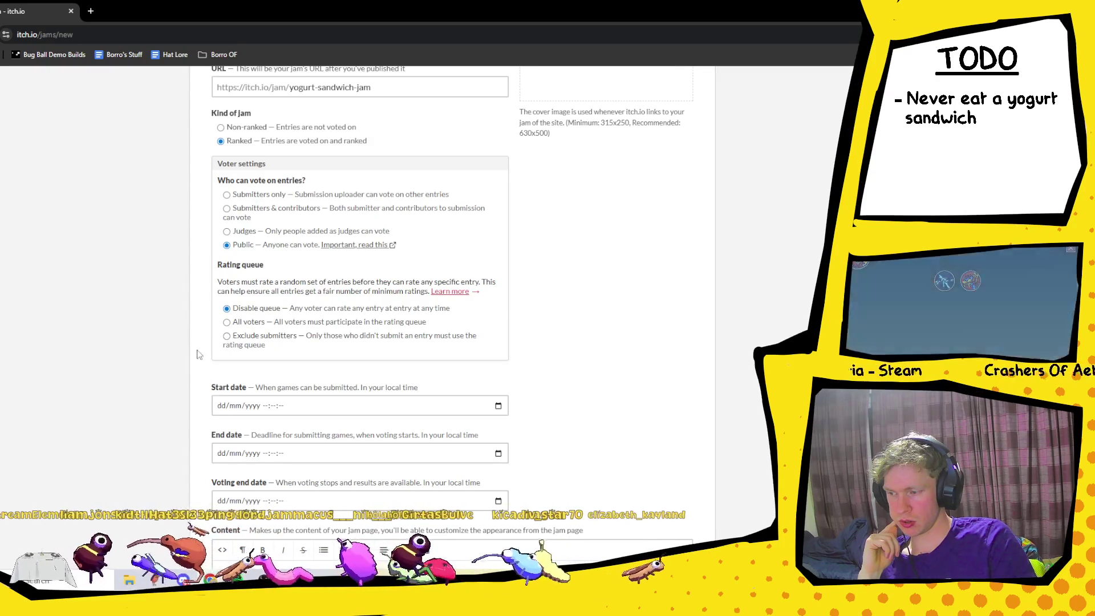
pyautogui.scroll(-2, 198, 354)
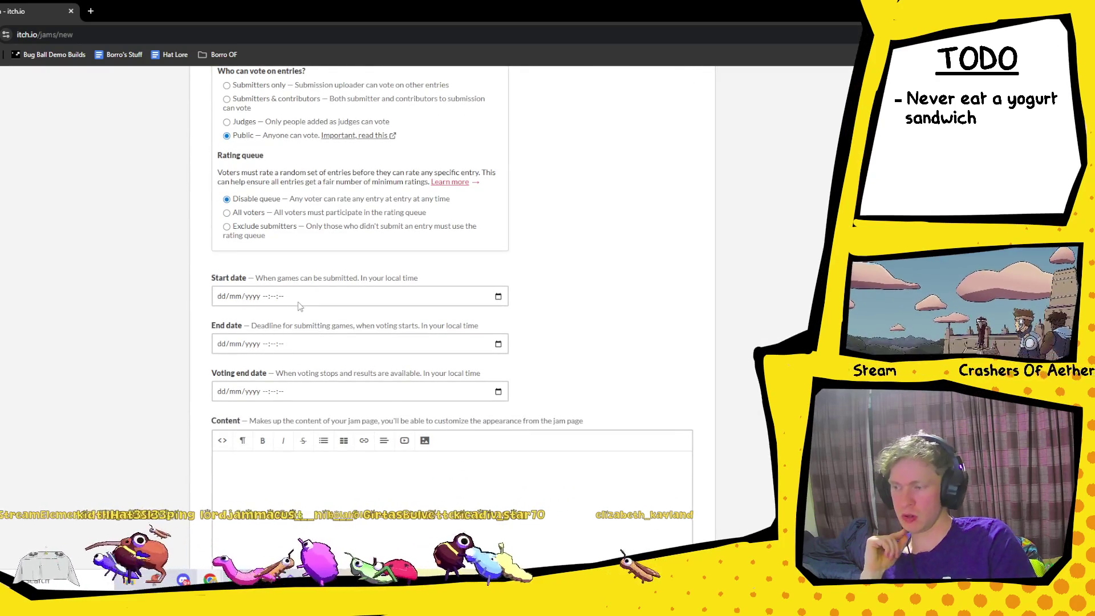
pyautogui.click(296, 304)
# - Pick a start day in the calendar and set the start time to 00:00:00
pyautogui.click(499, 298)
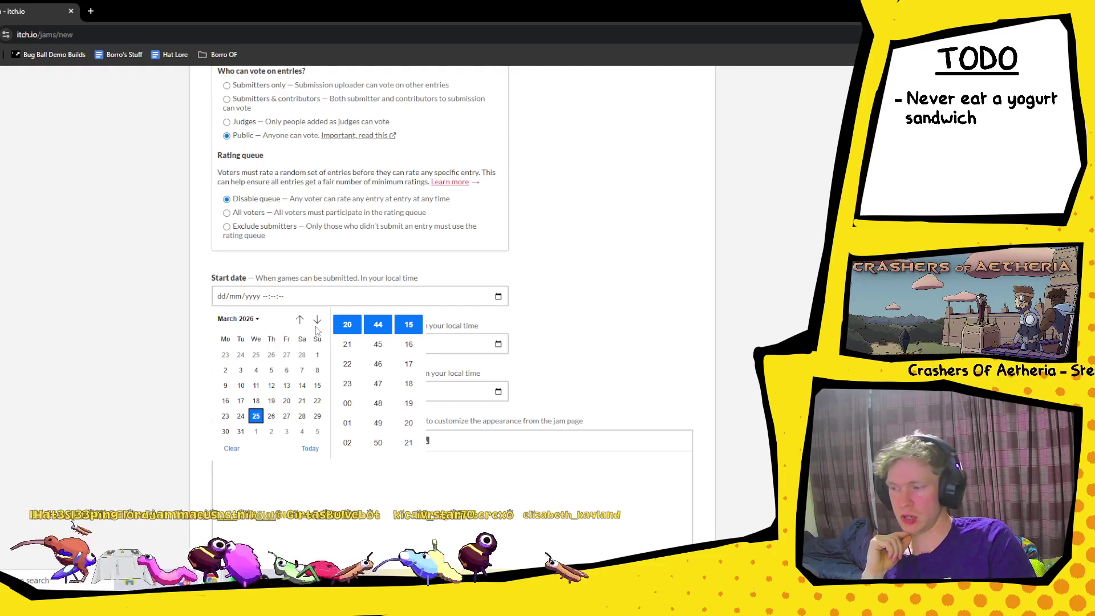
pyautogui.click(256, 416)
pyautogui.press('Down')
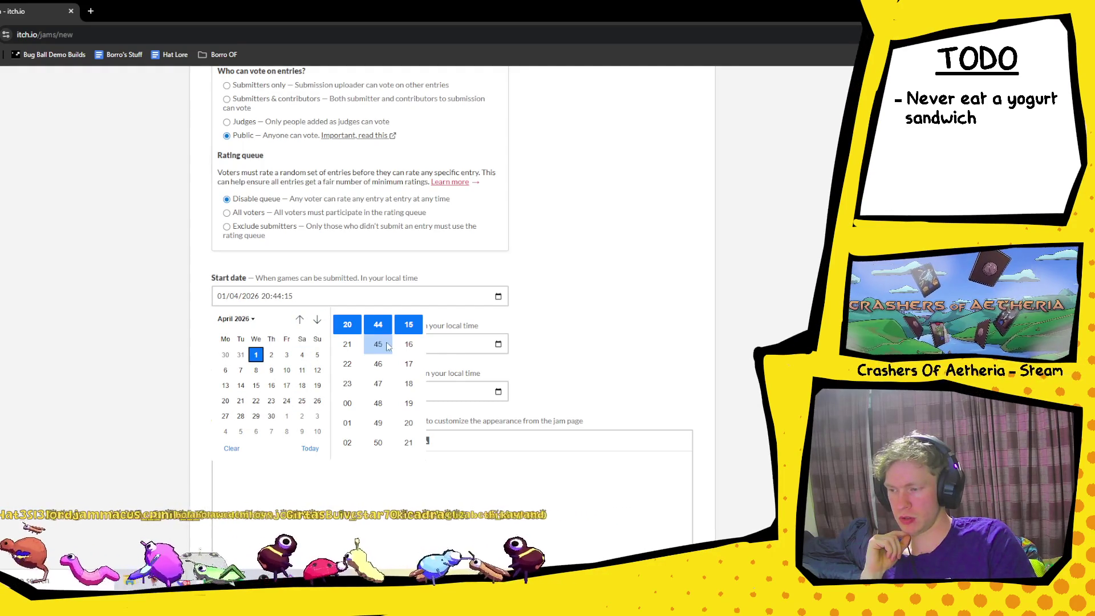
pyautogui.scroll(4, 387, 346)
pyautogui.scroll(4, 348, 361)
pyautogui.scroll(-4, 348, 360)
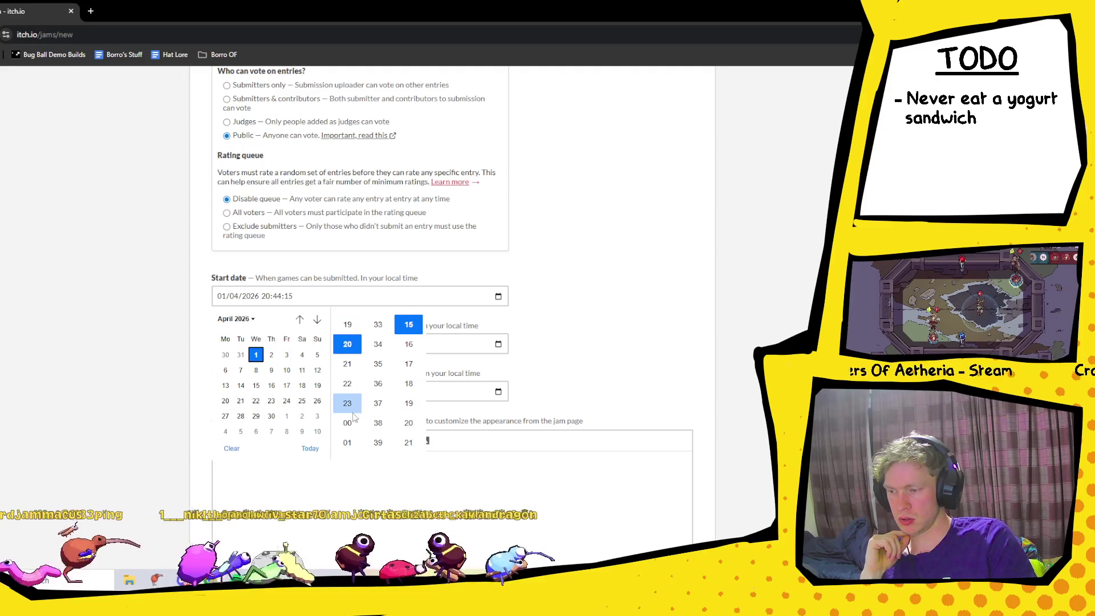
pyautogui.click(348, 423)
pyautogui.scroll(2, 381, 410)
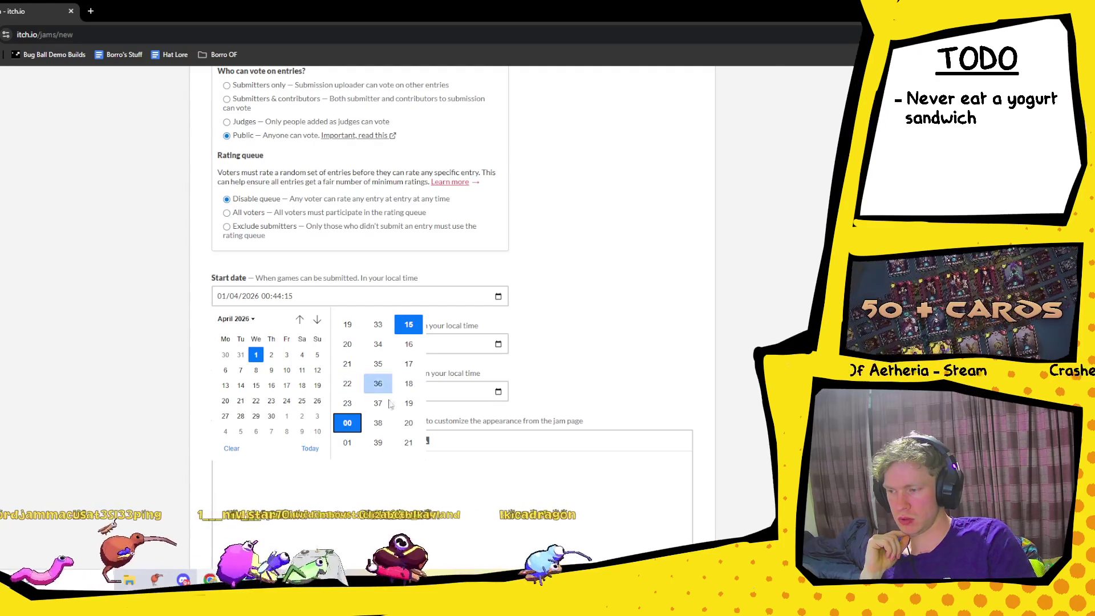
pyautogui.scroll(3, 383, 411)
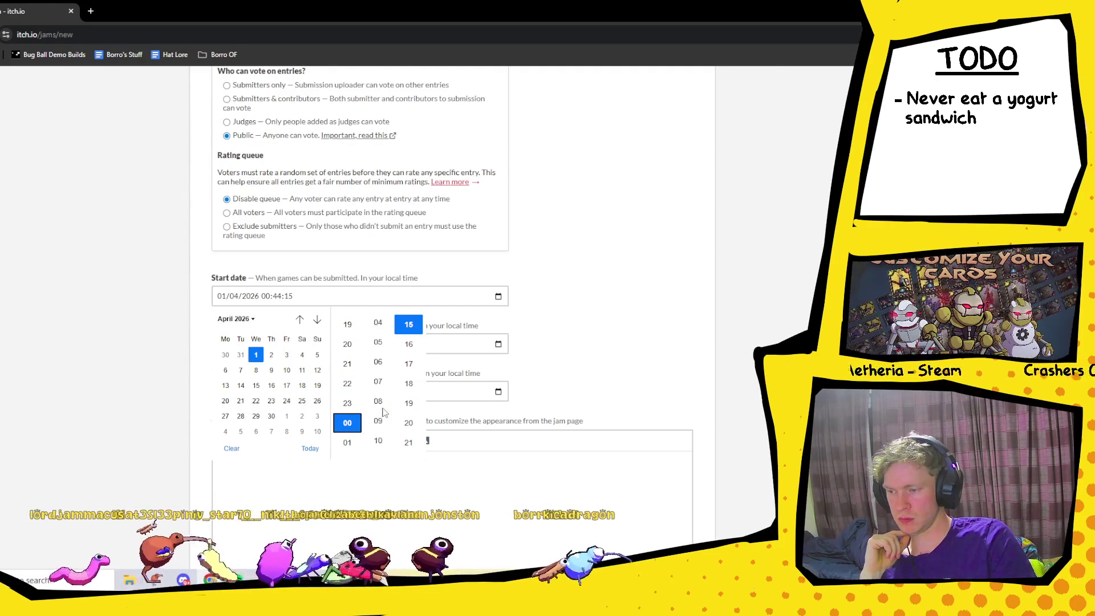
pyautogui.scroll(10, 380, 405)
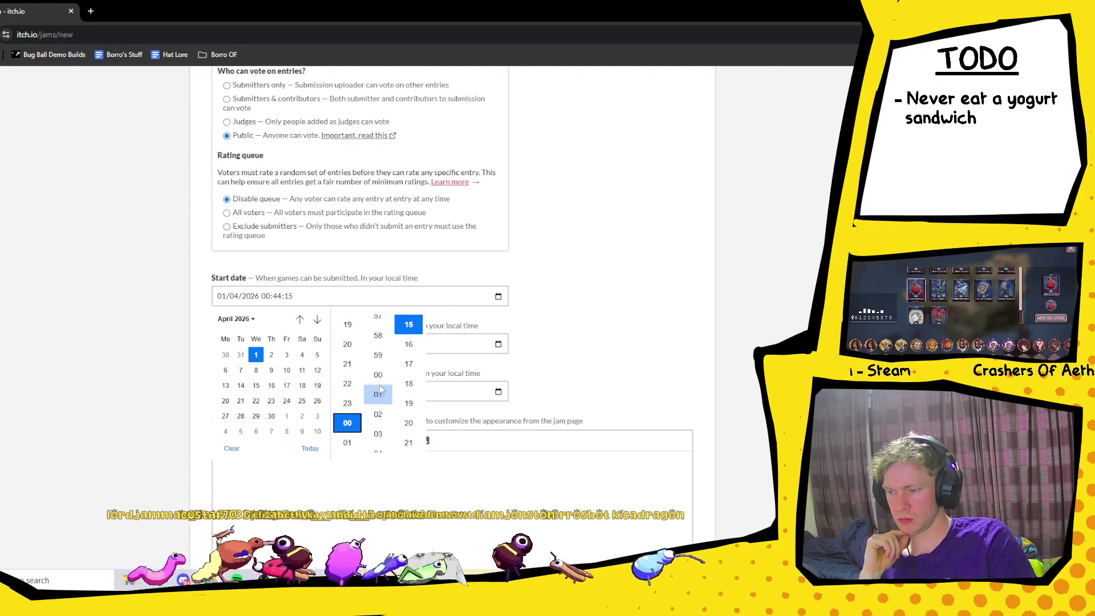
pyautogui.click(377, 374)
pyautogui.scroll(7, 413, 360)
pyautogui.scroll(8, 413, 363)
pyautogui.scroll(8, 413, 368)
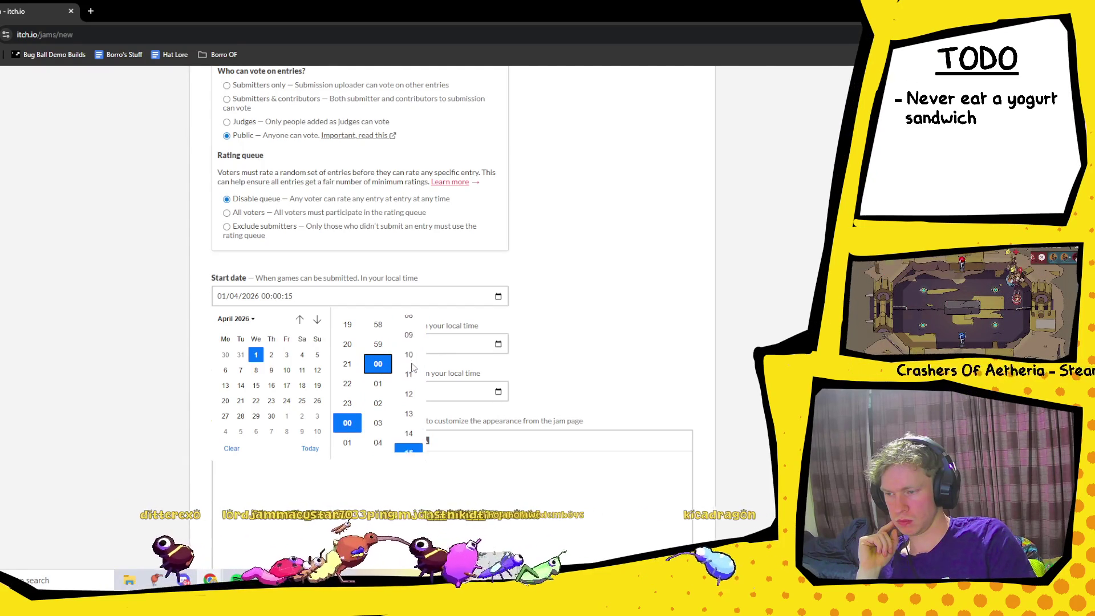
pyautogui.scroll(2, 413, 365)
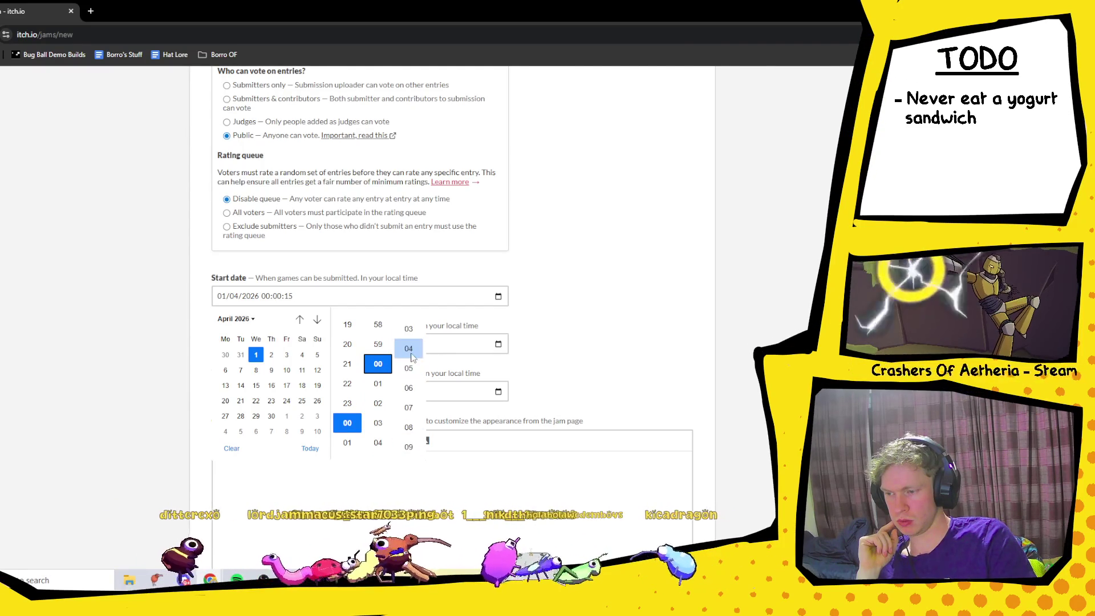
pyautogui.scroll(3, 411, 359)
pyautogui.click(408, 349)
# - Set the end date to 30 April 2026 with the time at 00:00:00
pyautogui.click(370, 343)
pyautogui.scroll(-5, 373, 421)
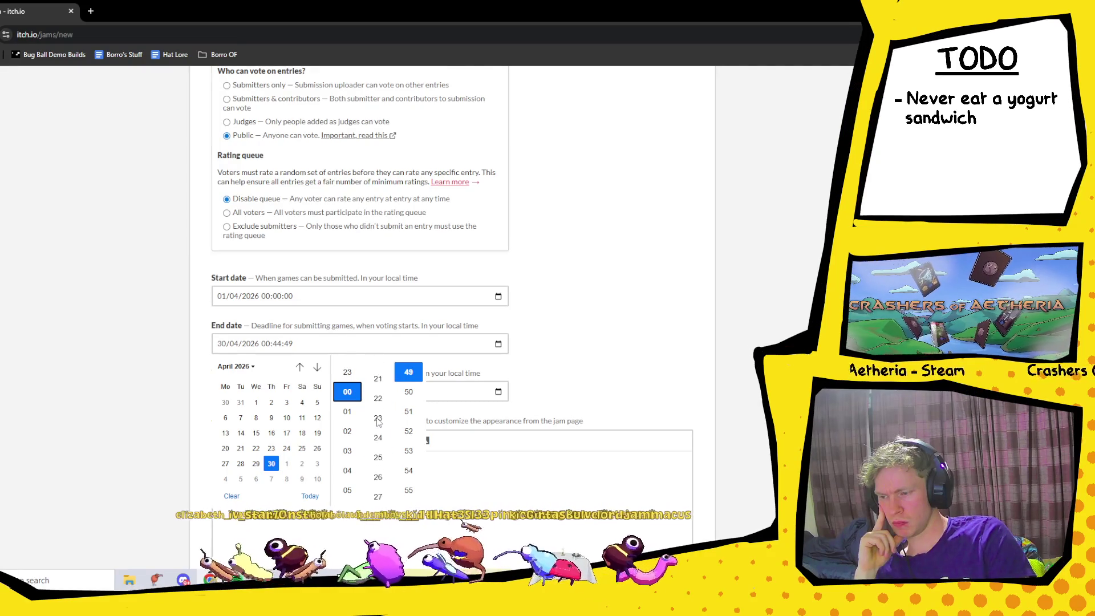
pyautogui.scroll(-10, 378, 422)
pyautogui.click(391, 403)
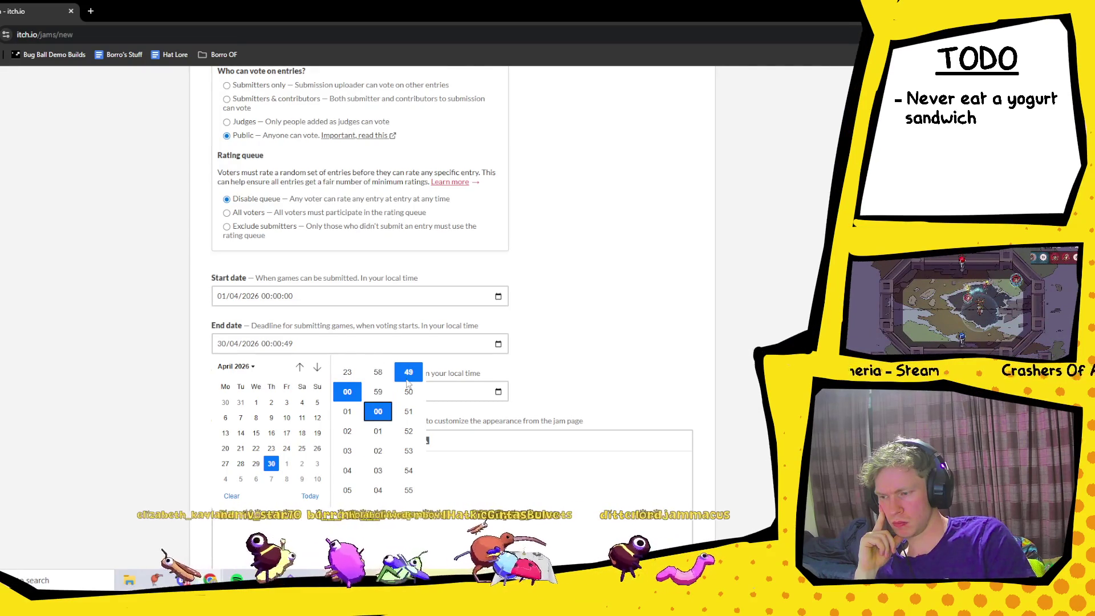
pyautogui.scroll(-4, 410, 386)
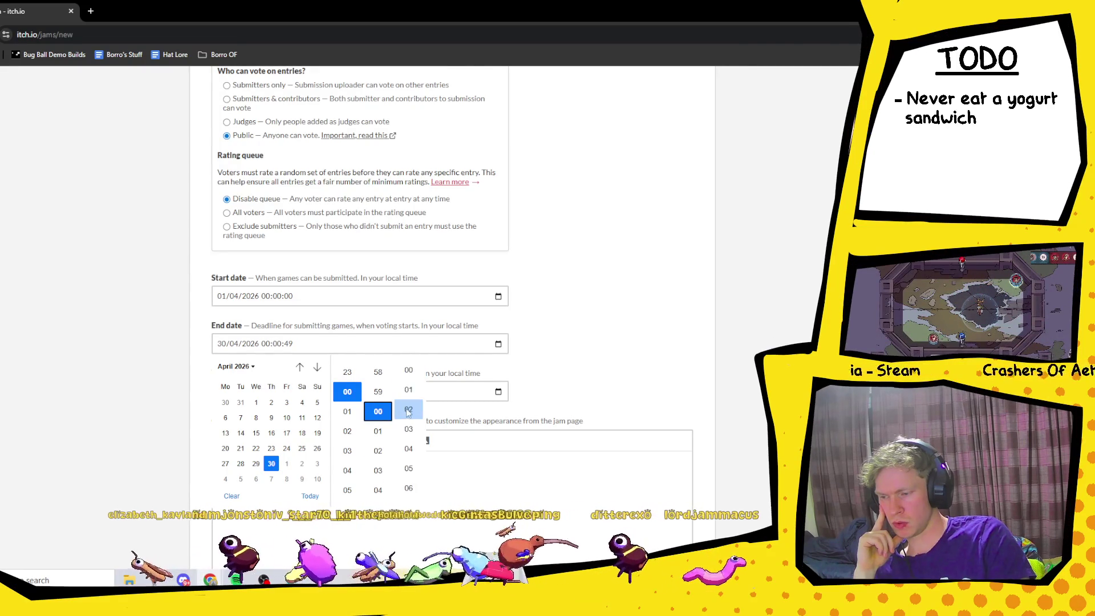
pyautogui.click(409, 373)
pyautogui.scroll(2, 415, 388)
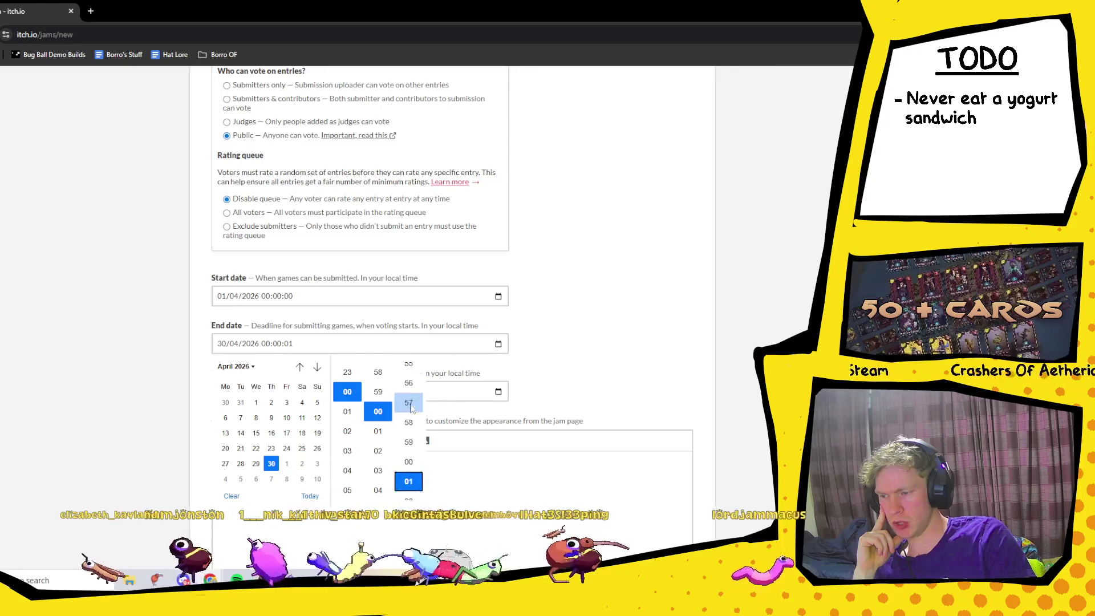
pyautogui.click(409, 451)
pyautogui.click(497, 303)
# - Change the start day to 31 March 2026, then select the Voting end date field
pyautogui.click(497, 303)
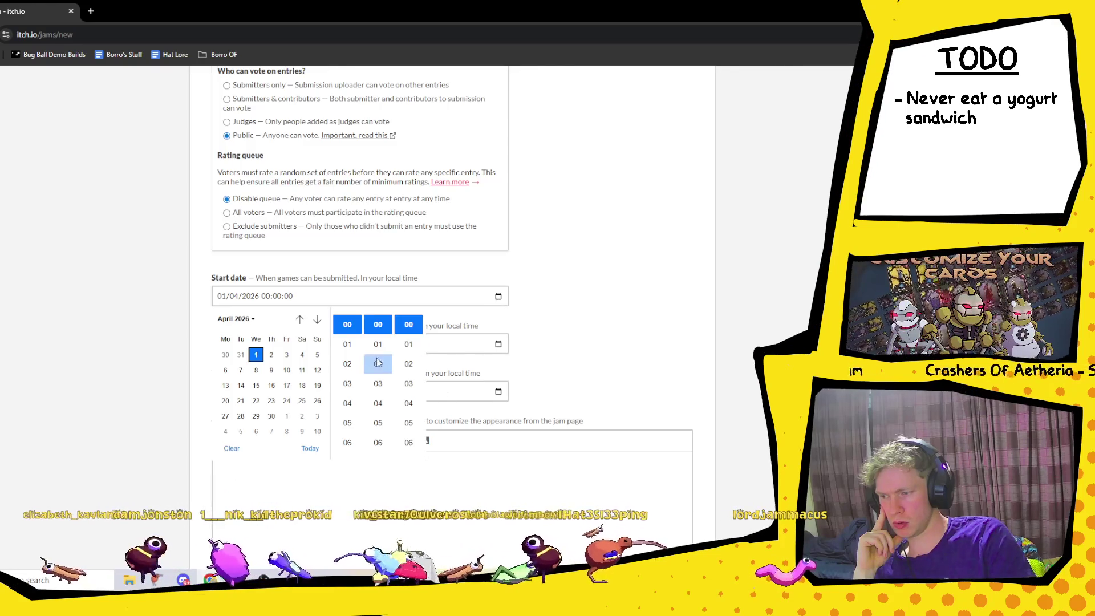
pyautogui.click(241, 355)
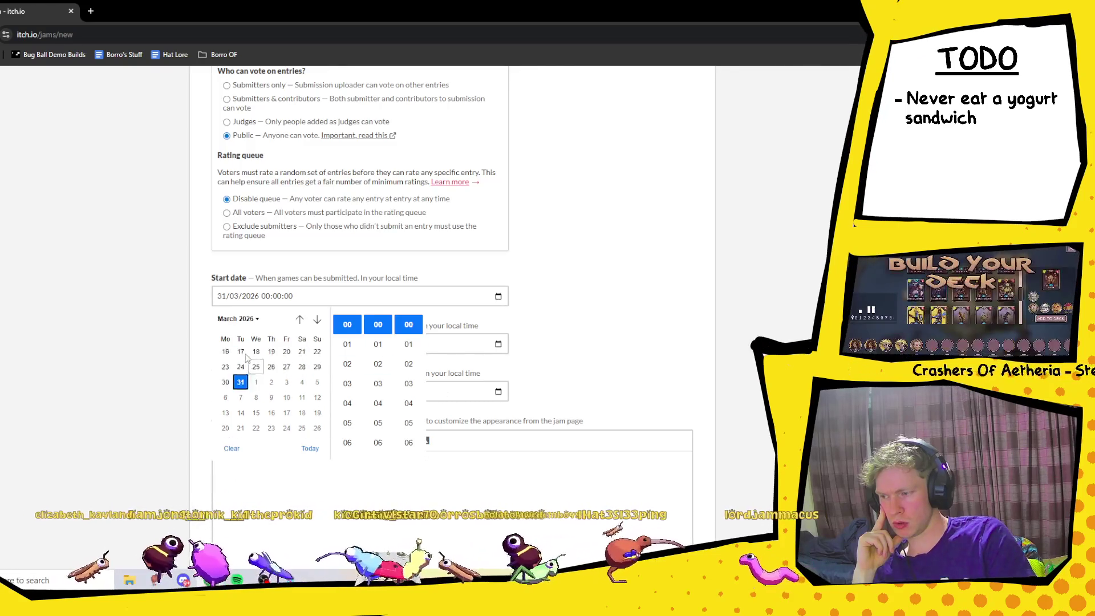
pyautogui.click(587, 300)
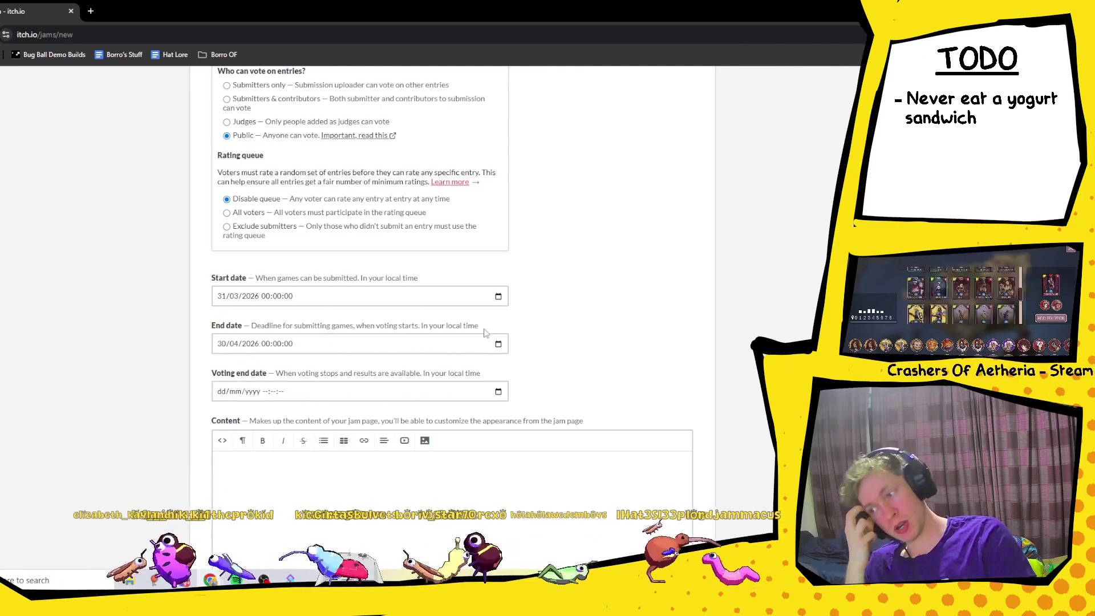
pyautogui.click(356, 393)
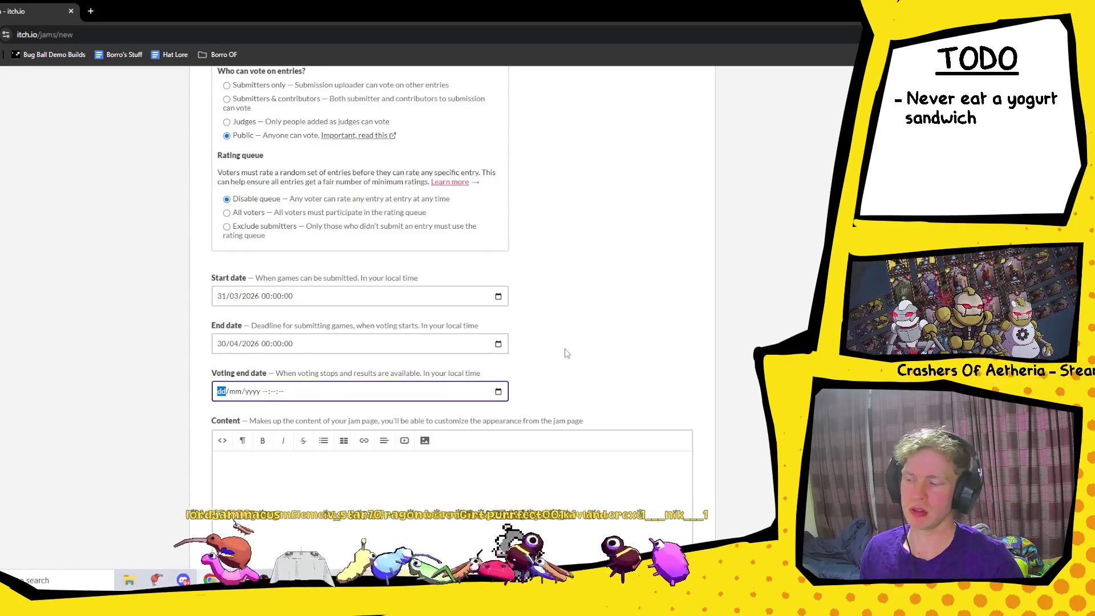
pyautogui.scroll(5, 567, 353)
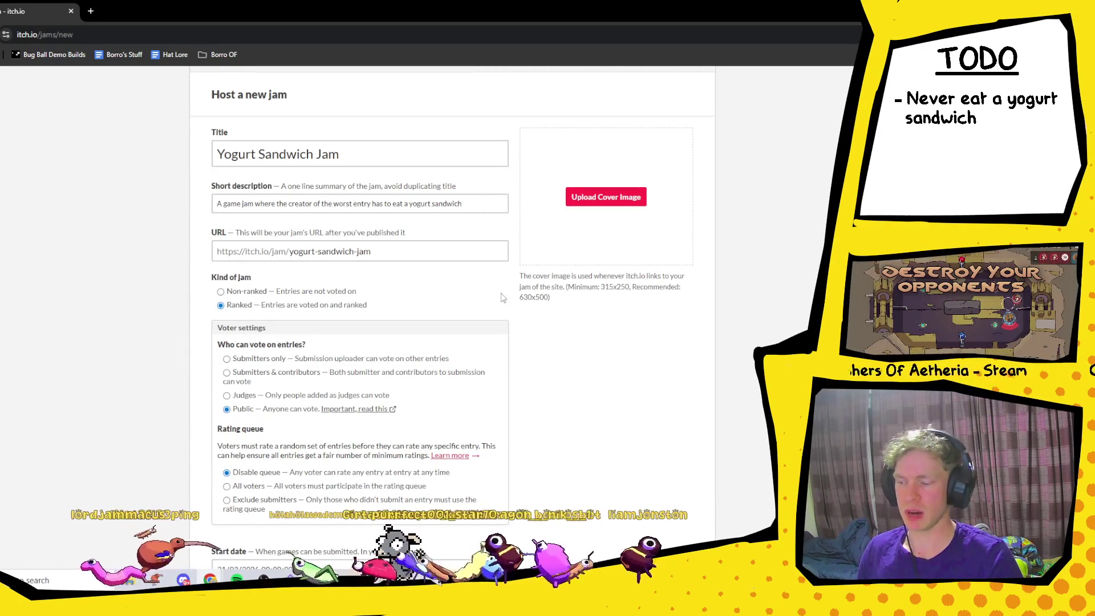
pyautogui.scroll(-3, 466, 293)
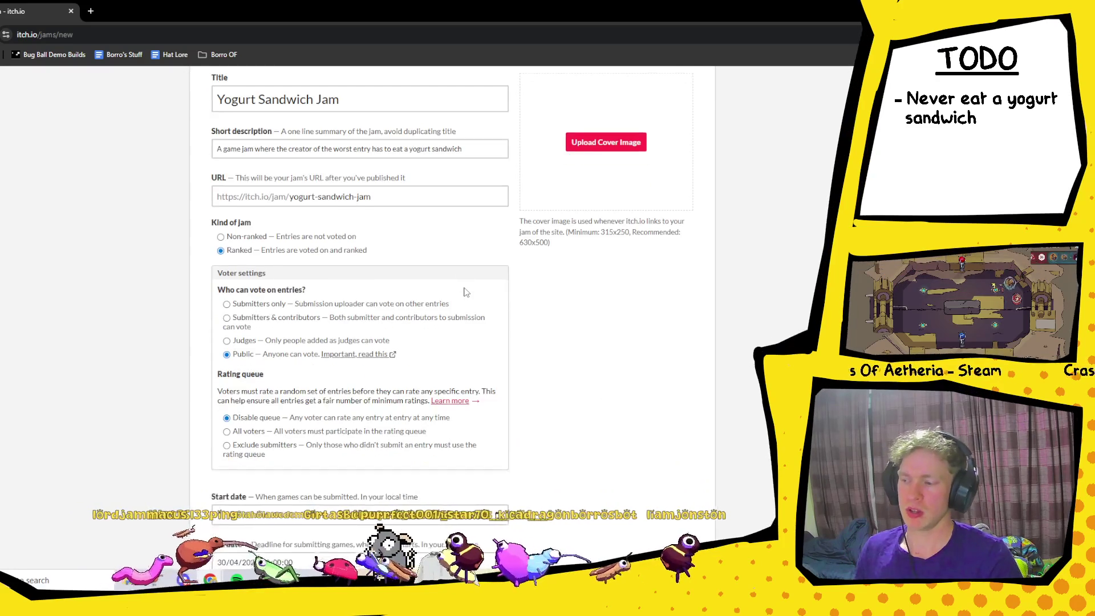
pyautogui.scroll(-1, 552, 335)
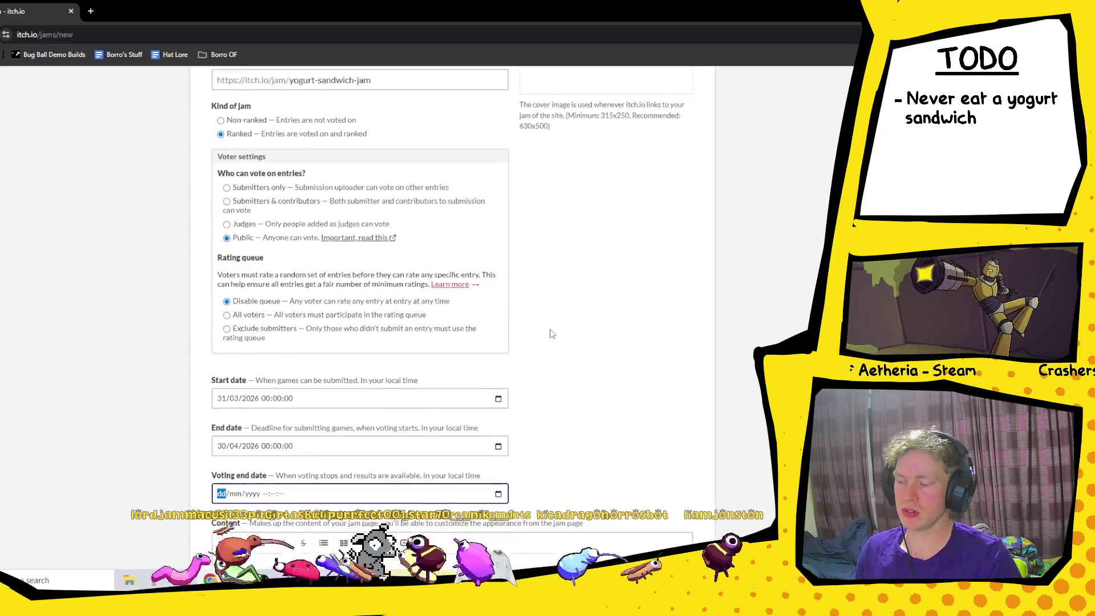
pyautogui.scroll(-1, 552, 334)
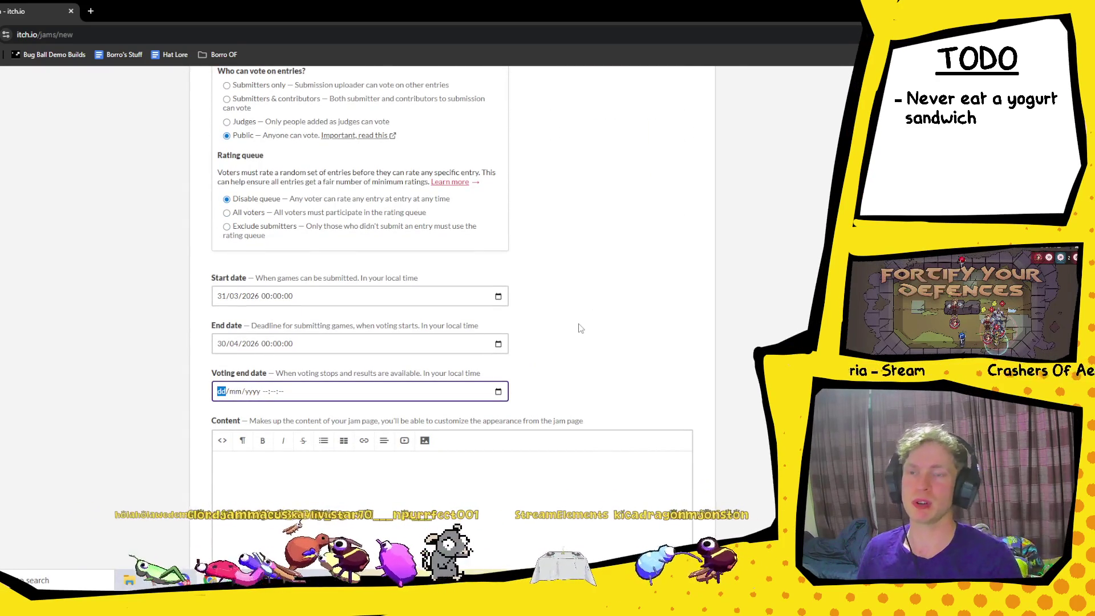
pyautogui.hotkey('alt', 'Down')
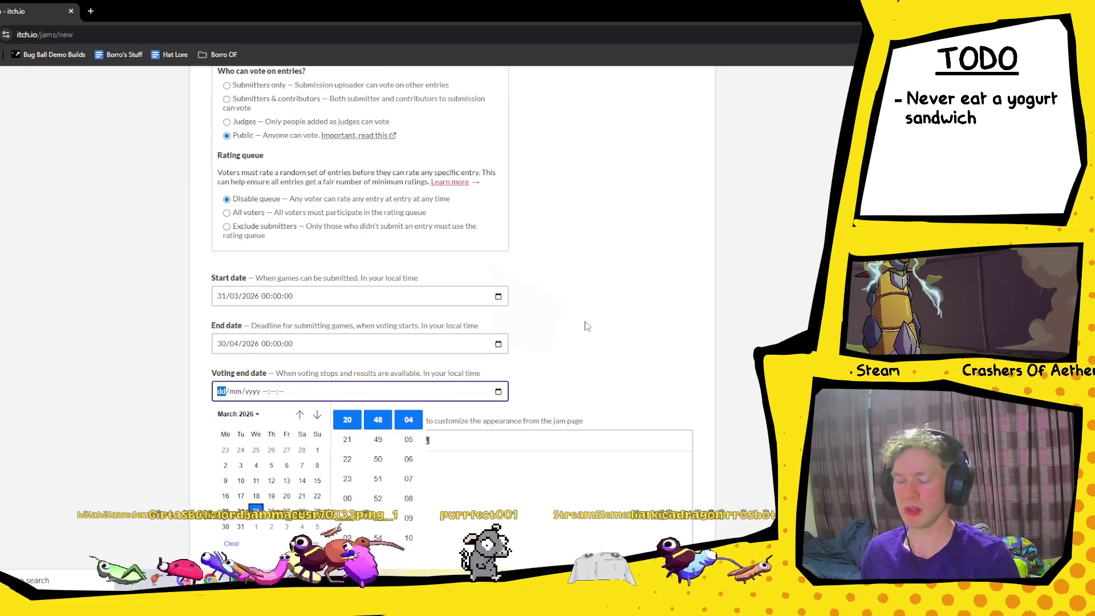
pyautogui.click(587, 326)
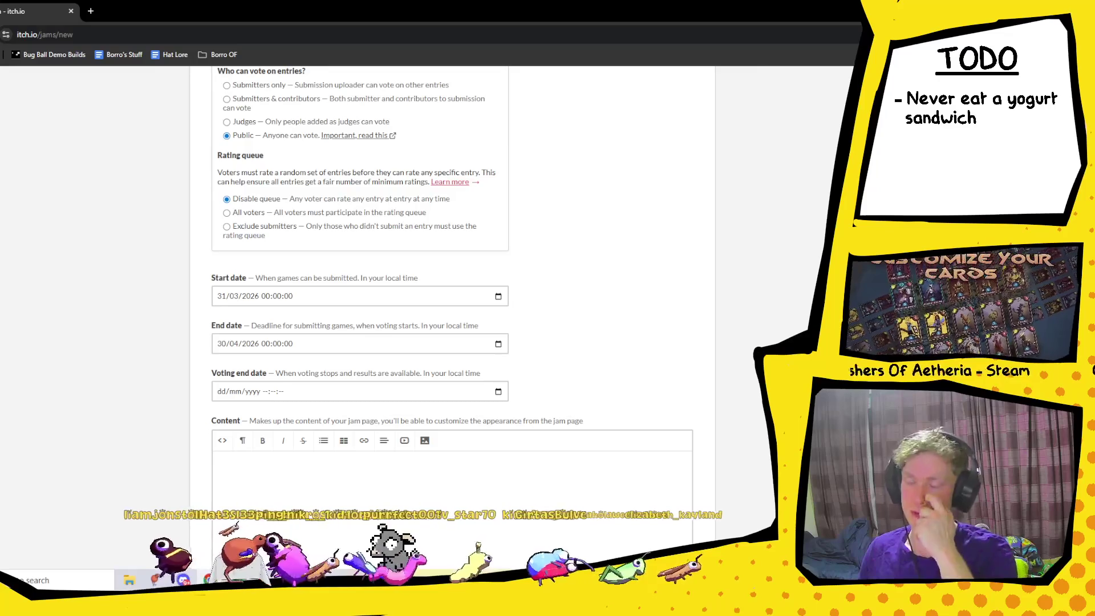
pyautogui.scroll(5, 660, 217)
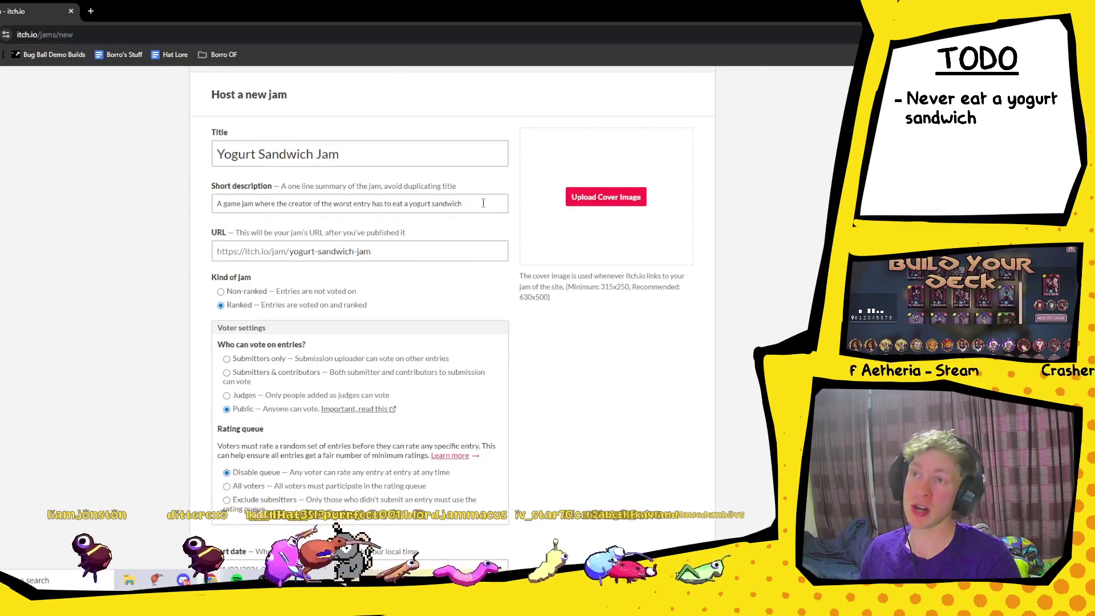
pyautogui.click(483, 206)
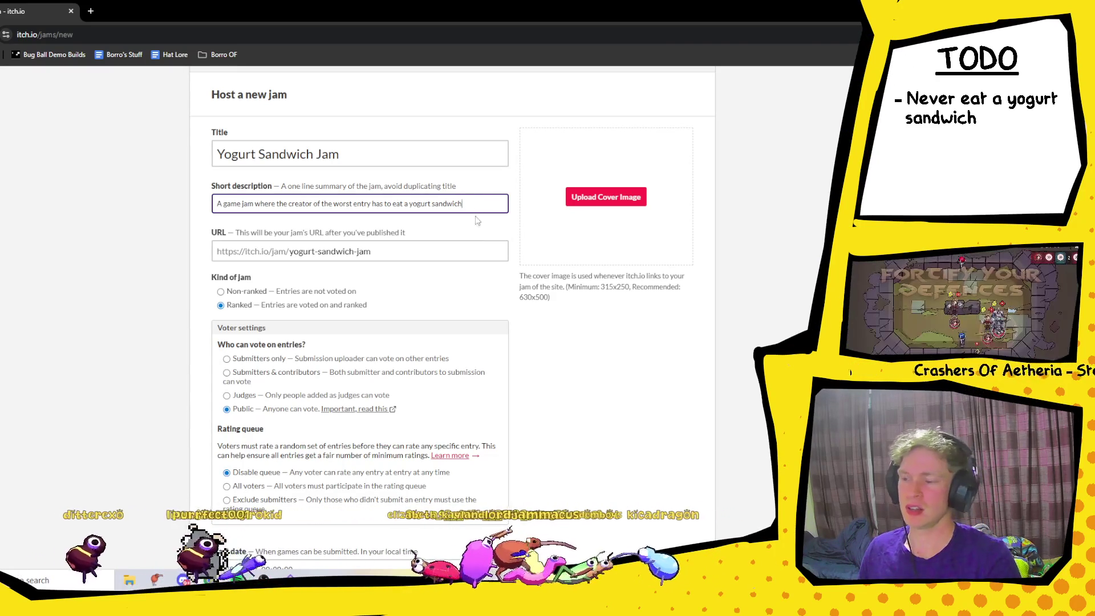
pyautogui.moveTo(485, 203)
pyautogui.mouseDown()
pyautogui.moveTo(395, 204)
pyautogui.moveTo(413, 204)
pyautogui.mouseUp()
pyautogui.click(628, 371)
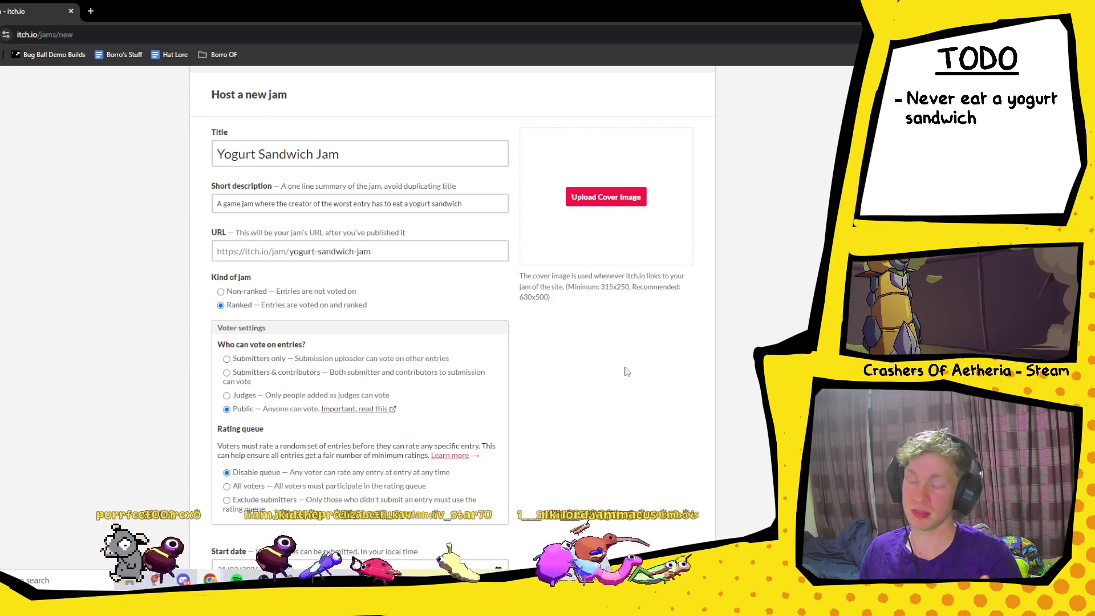
pyautogui.scroll(-2, 628, 371)
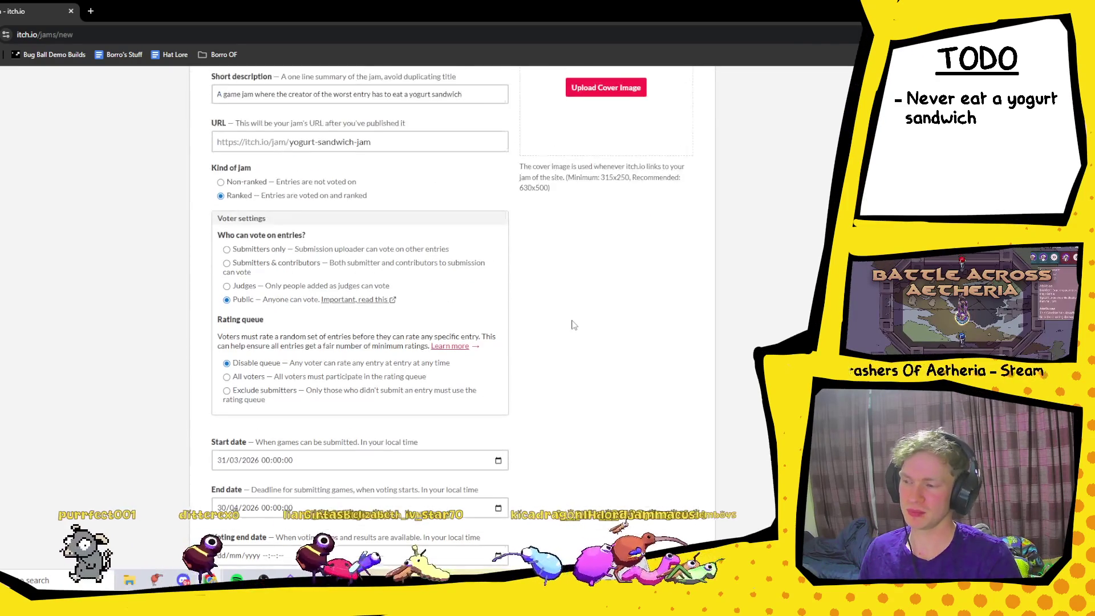
pyautogui.tripleClick(445, 317)
pyautogui.moveTo(350, 296); pyautogui.dragTo(342, 299)
pyautogui.click(442, 316)
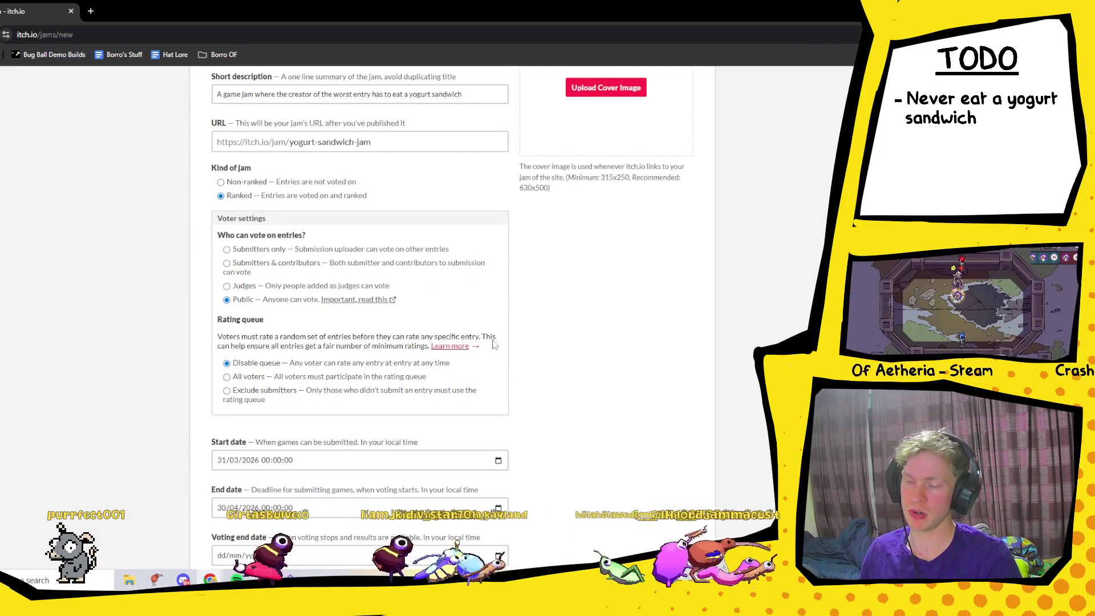
pyautogui.scroll(-3, 647, 306)
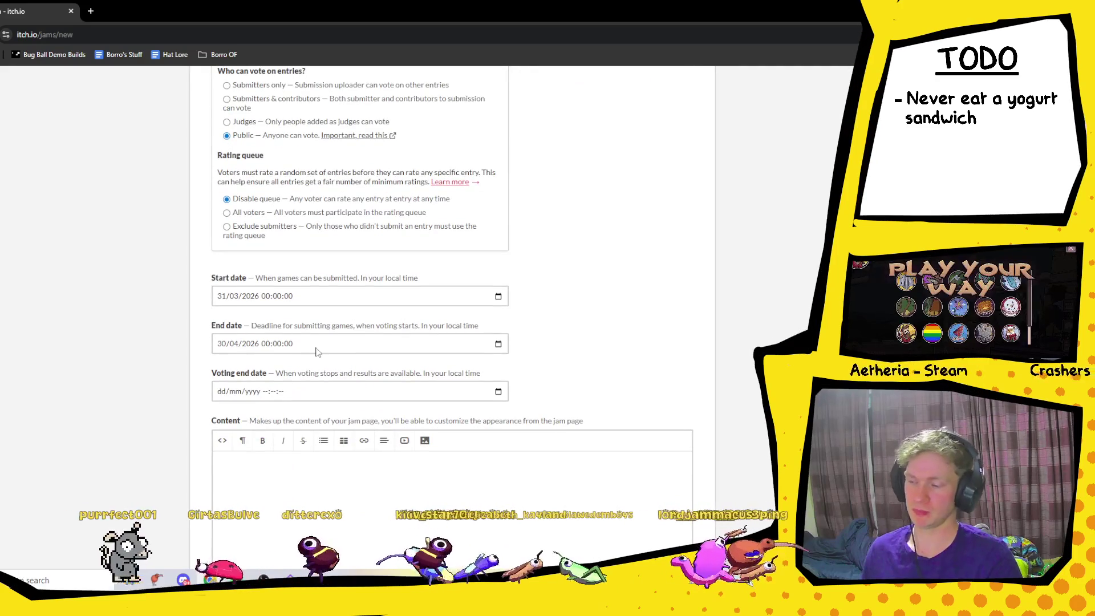
pyautogui.scroll(-2, 348, 334)
pyautogui.scroll(-2, 513, 297)
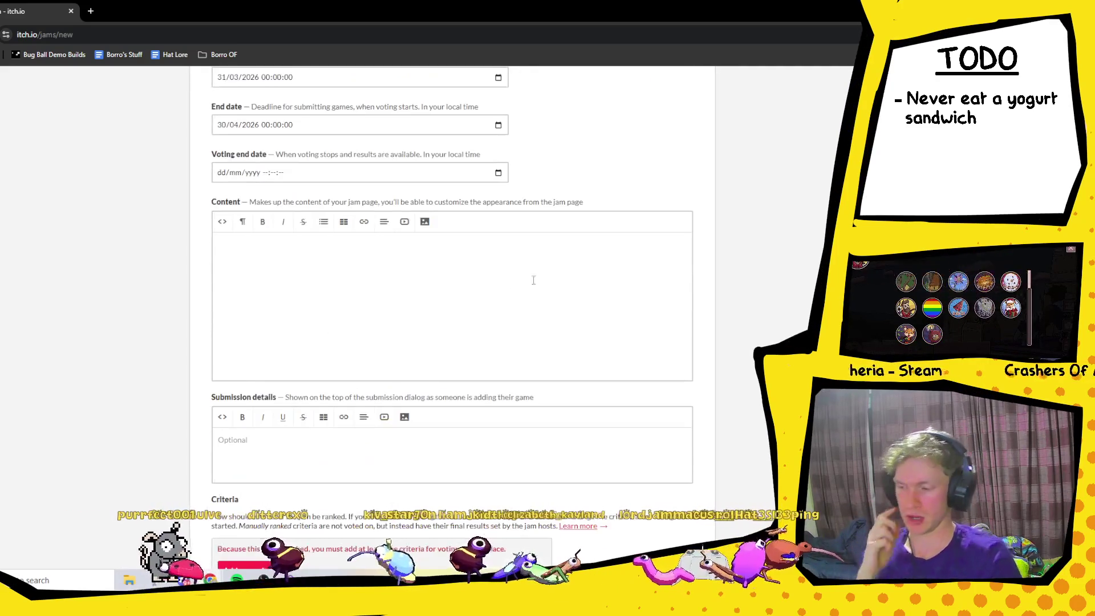
pyautogui.scroll(2, 535, 279)
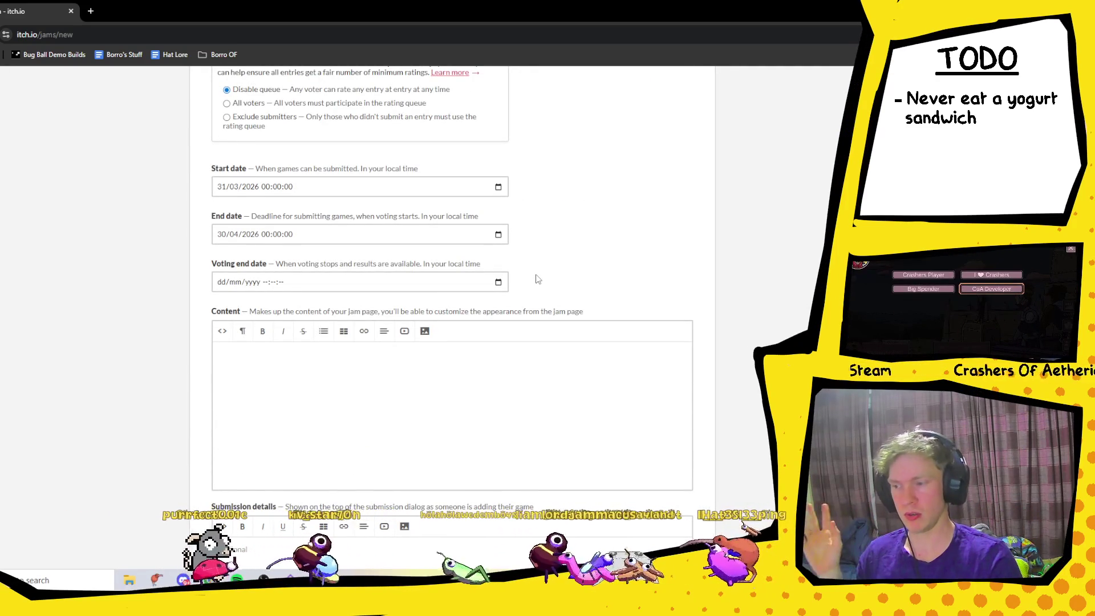
pyautogui.scroll(8, 536, 279)
pyautogui.scroll(-6, 536, 277)
pyautogui.scroll(-4, 536, 277)
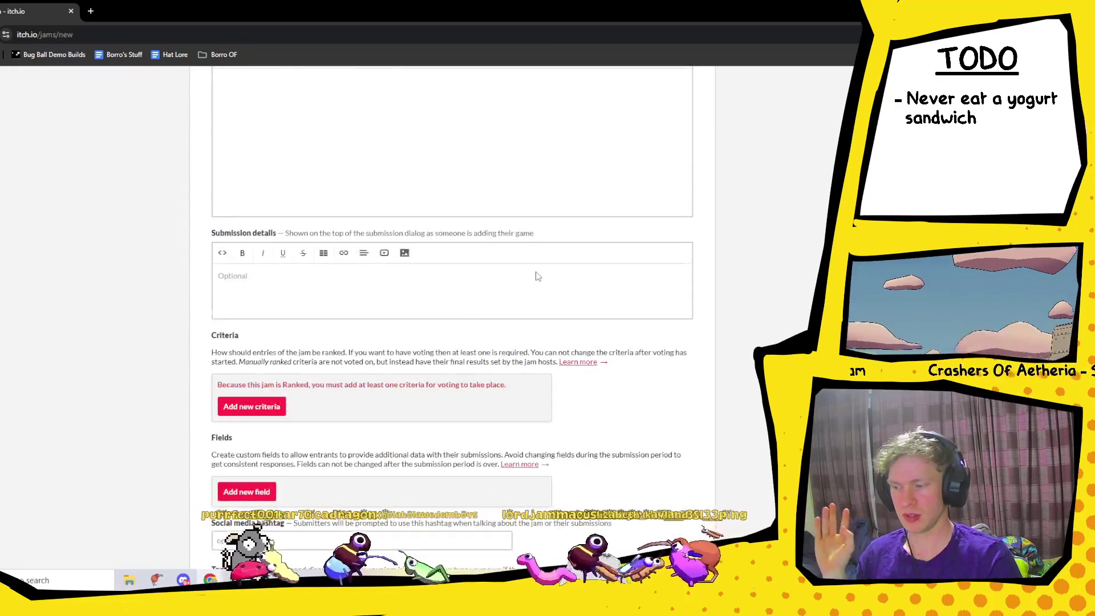
pyautogui.scroll(5, 536, 276)
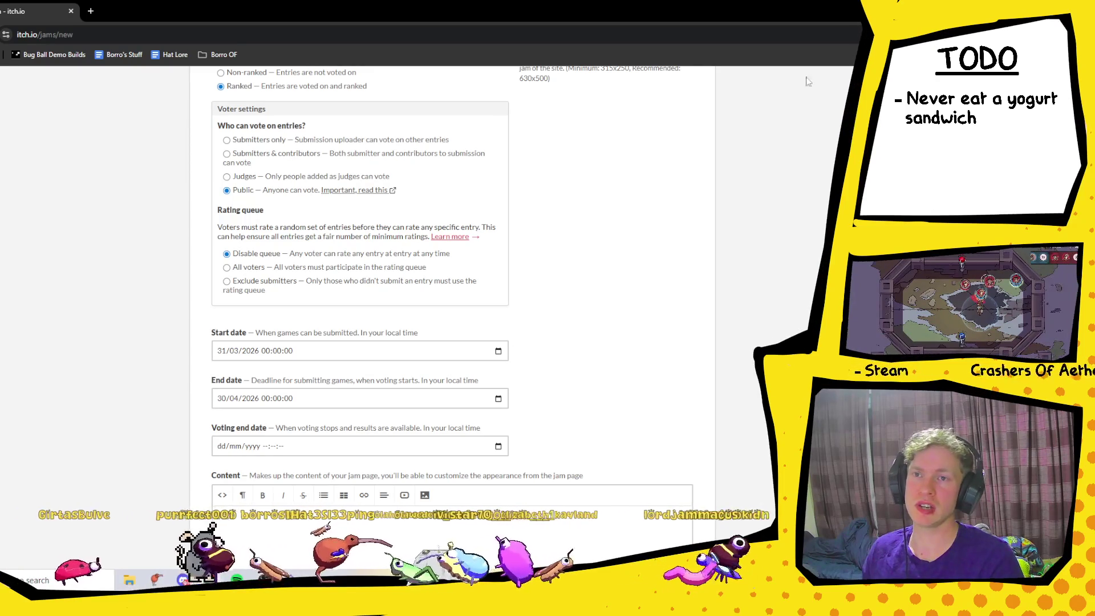
pyautogui.click(498, 447)
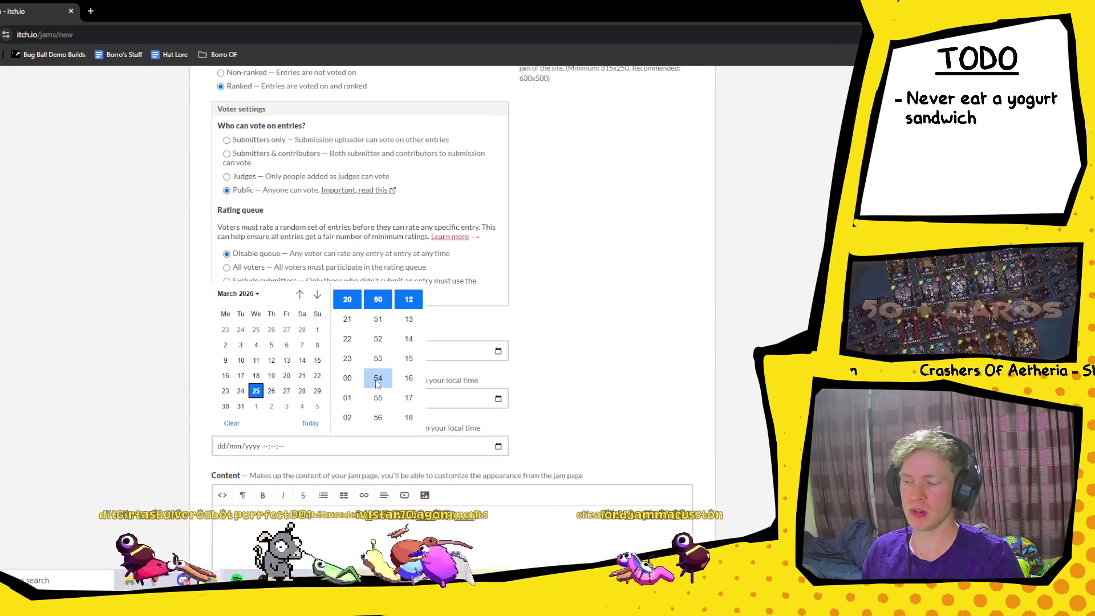
# - Navigate the voting end date calendar forward and pick 10 May 2026
pyautogui.click(299, 294)
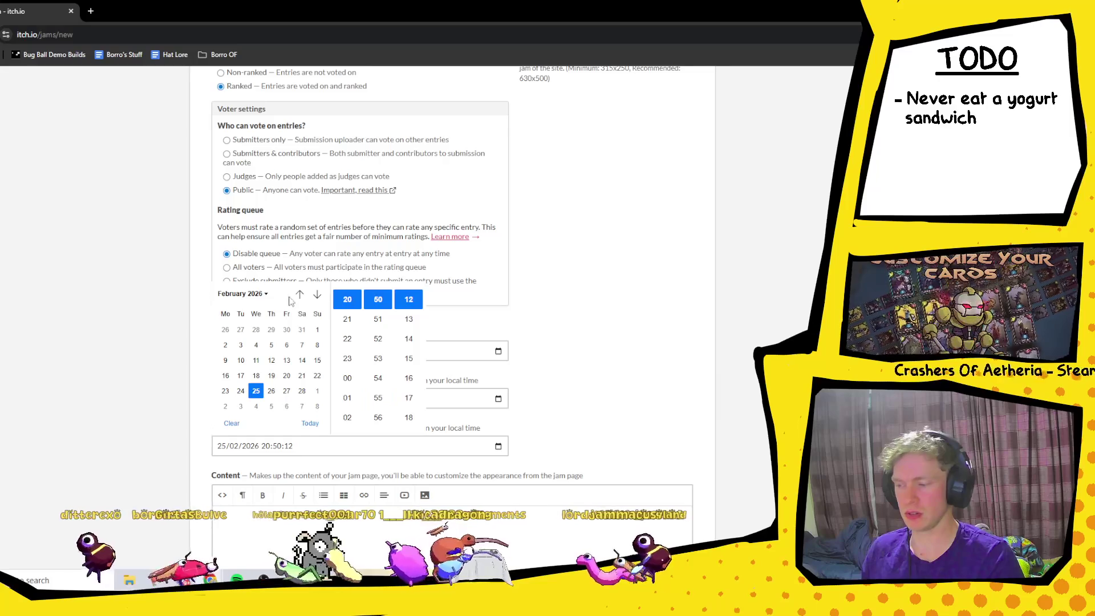
pyautogui.click(318, 295)
pyautogui.click(634, 360)
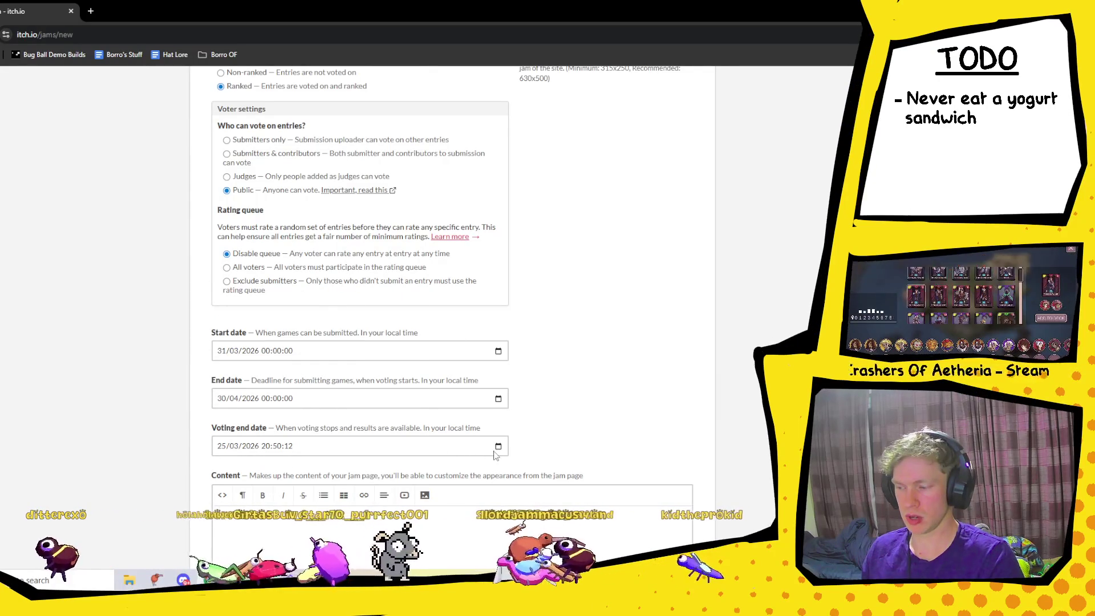
pyautogui.click(500, 448)
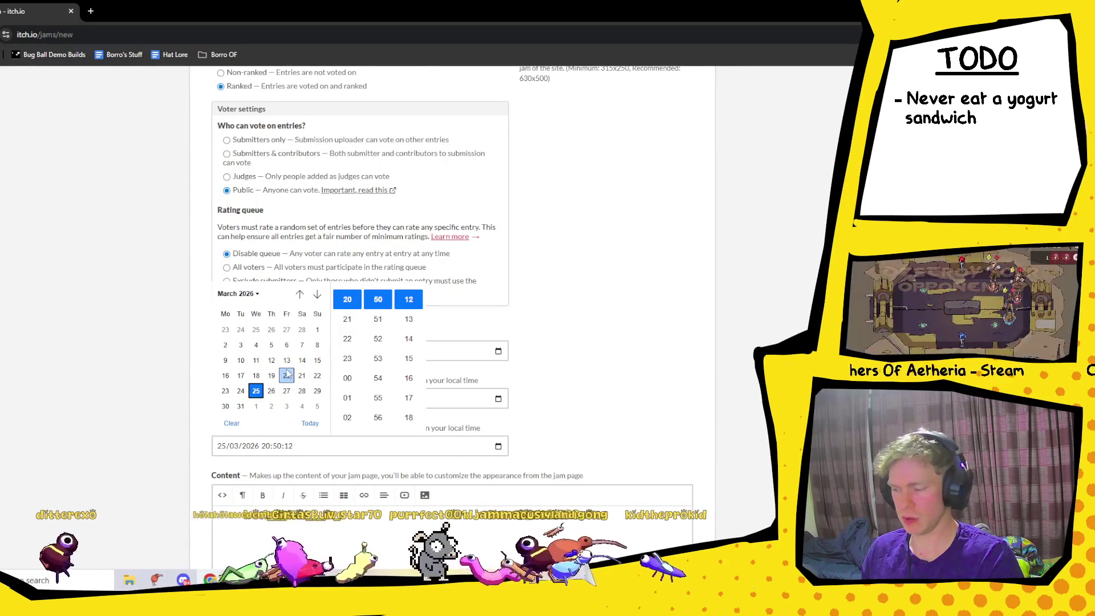
pyautogui.scroll(-5, 283, 363)
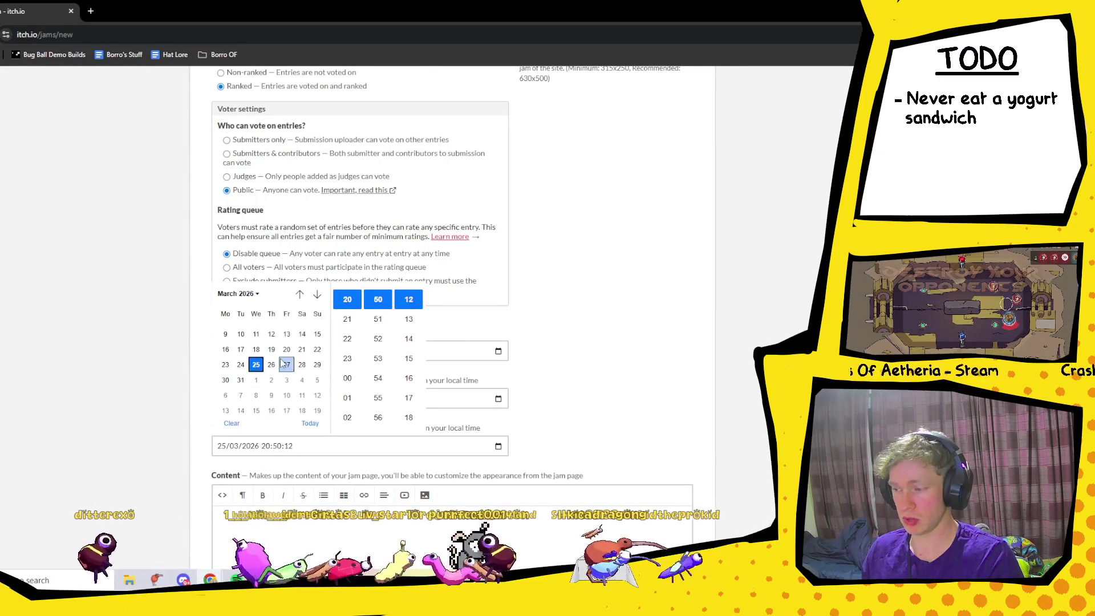
pyautogui.scroll(2, 282, 360)
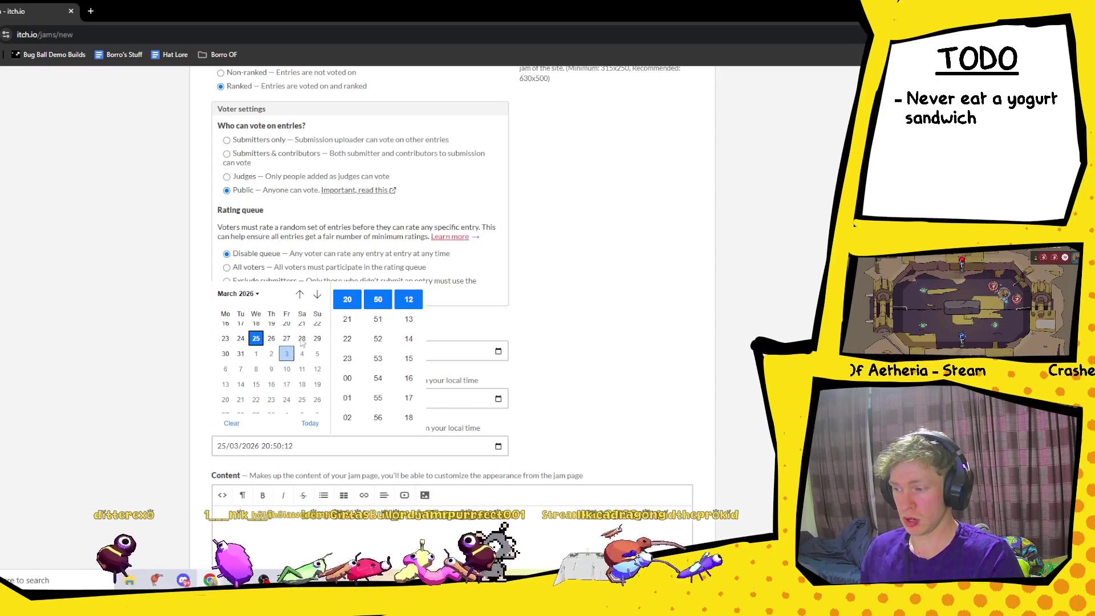
pyautogui.click(317, 295)
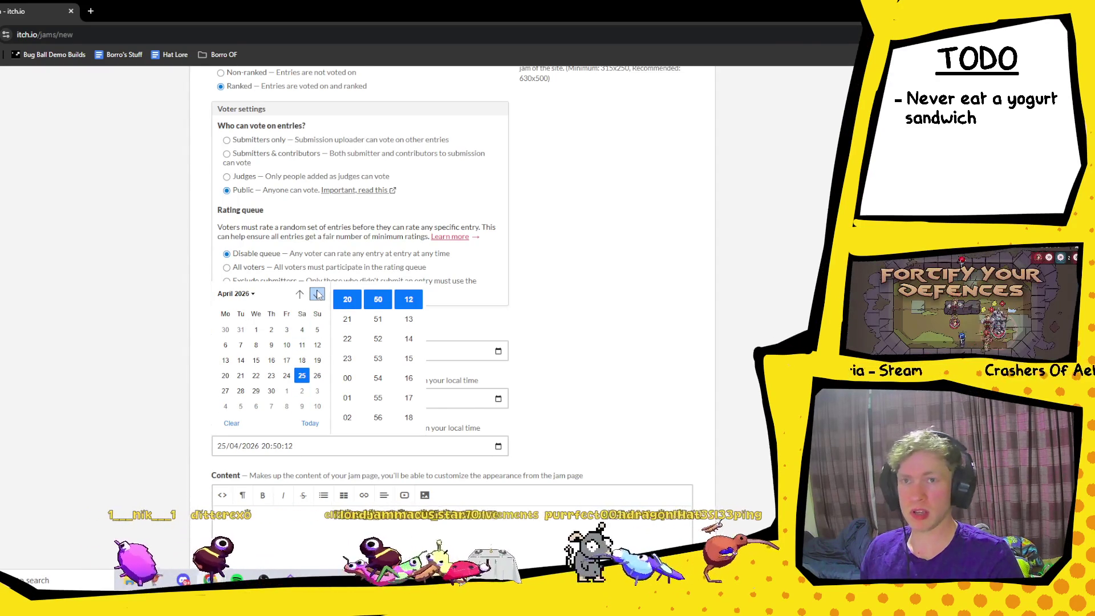
pyautogui.click(286, 406)
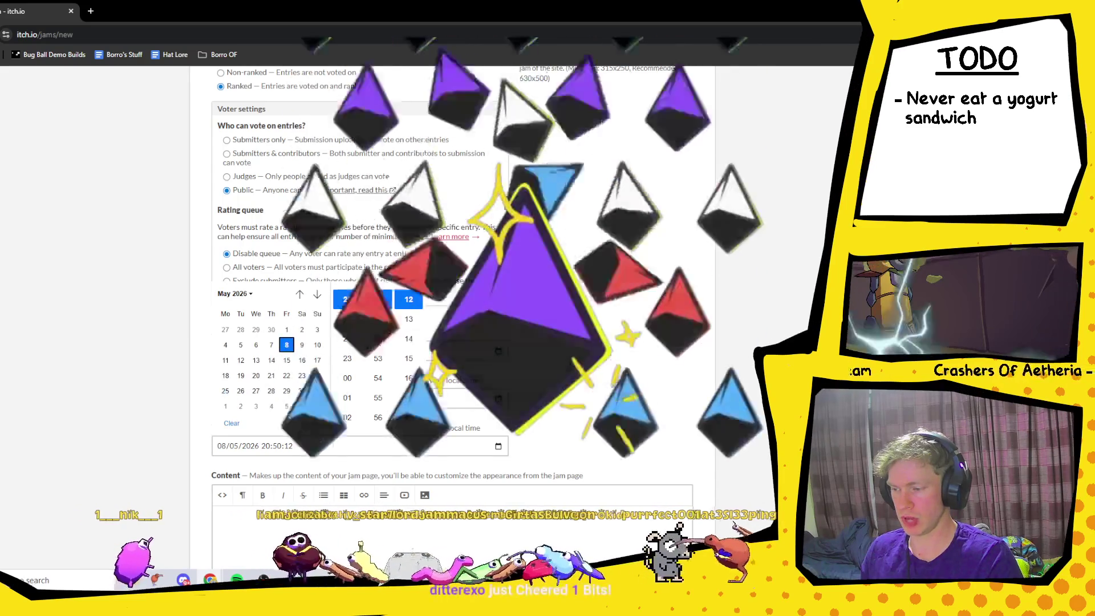
pyautogui.click(318, 345)
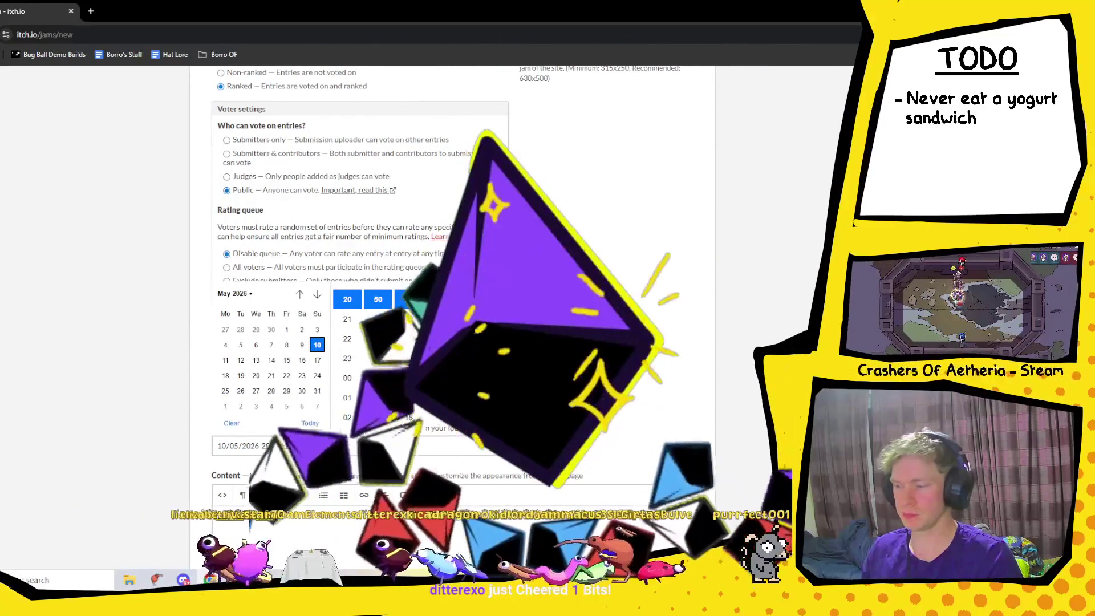
# - Set the voting end time to 00:00:00 and close the picker
pyautogui.scroll(-1, 347, 325)
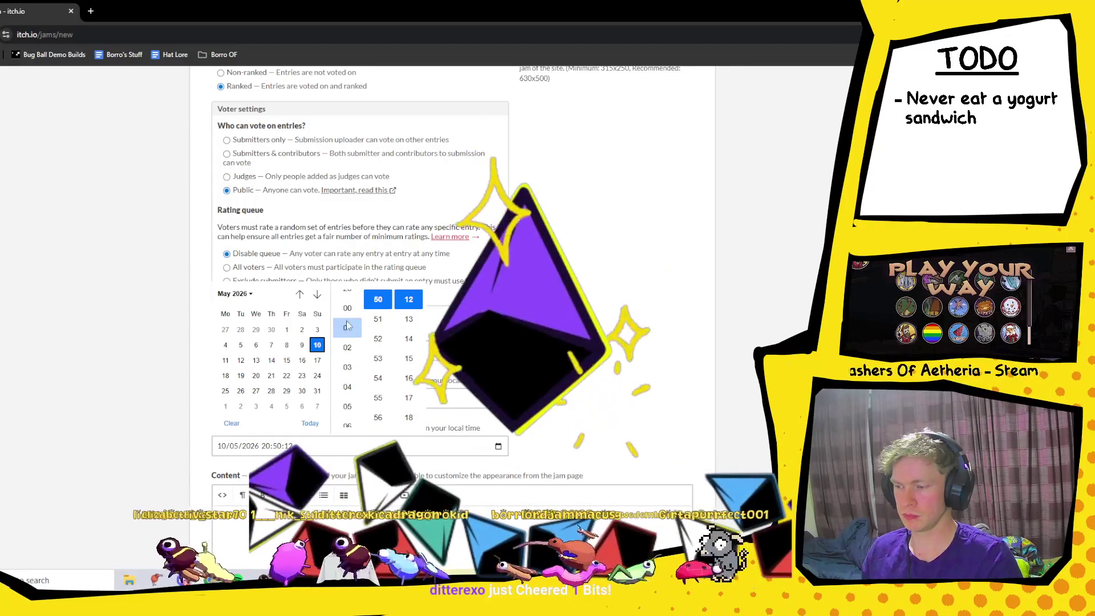
pyautogui.click(348, 309)
pyautogui.scroll(-4, 378, 338)
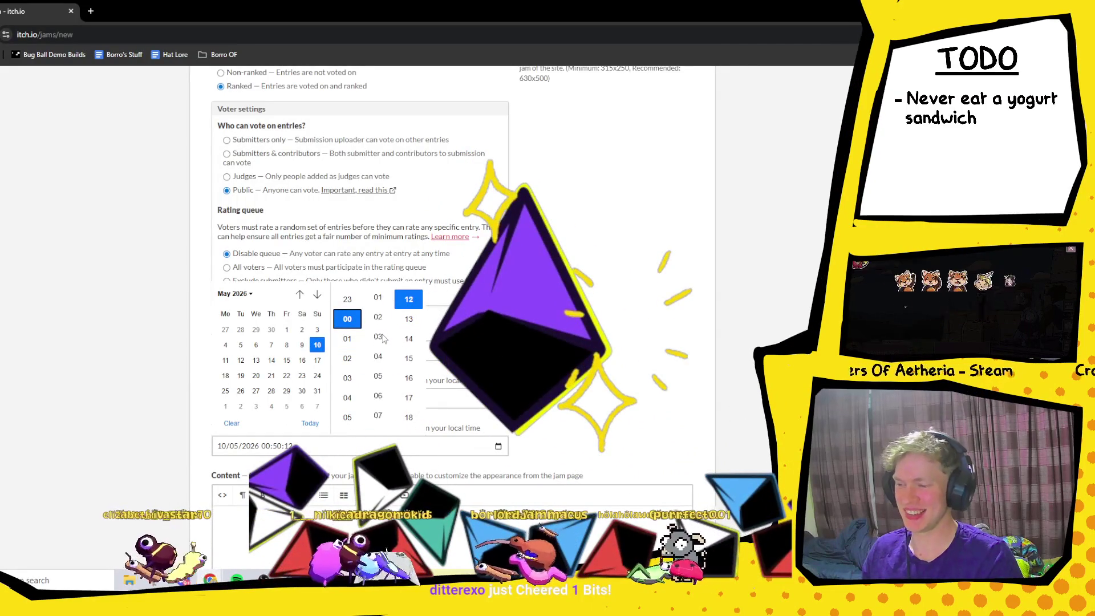
pyautogui.scroll(2, 379, 365)
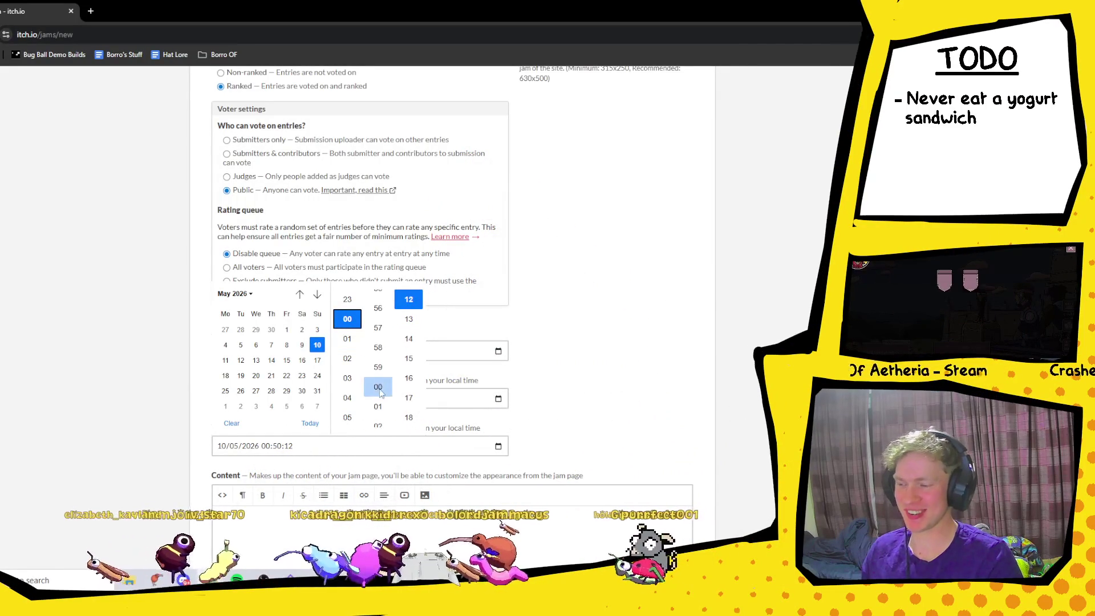
pyautogui.click(379, 391)
pyautogui.scroll(2, 409, 365)
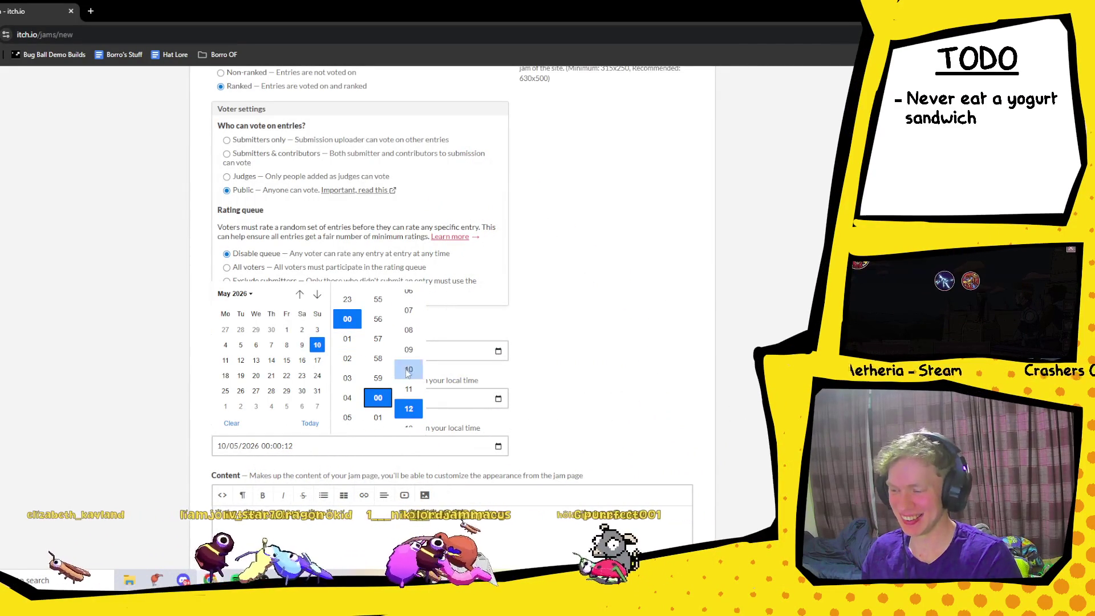
pyautogui.scroll(4, 408, 368)
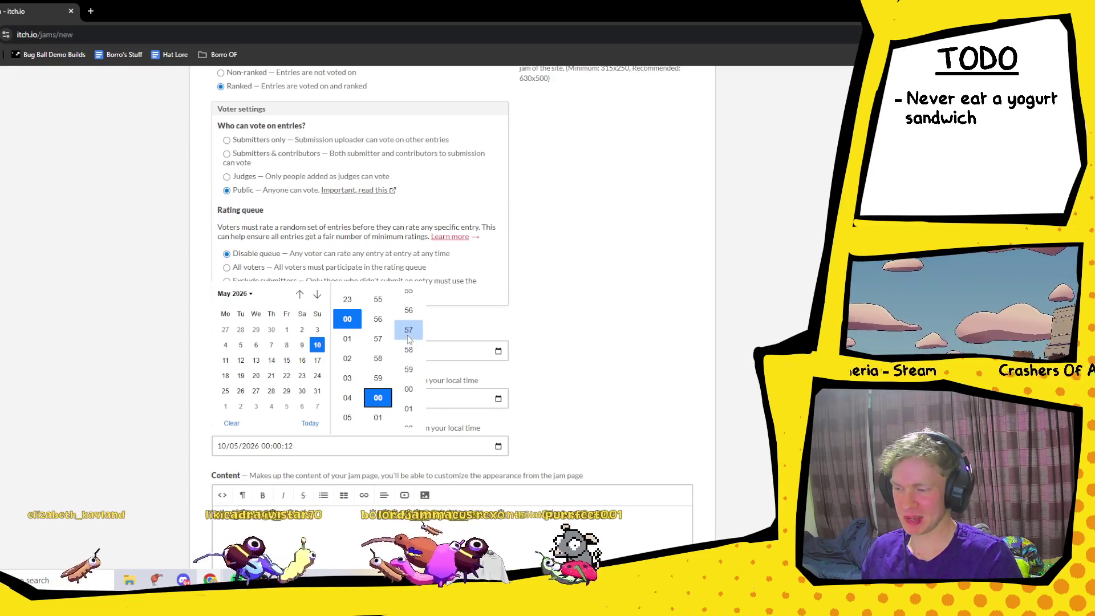
pyautogui.click(408, 390)
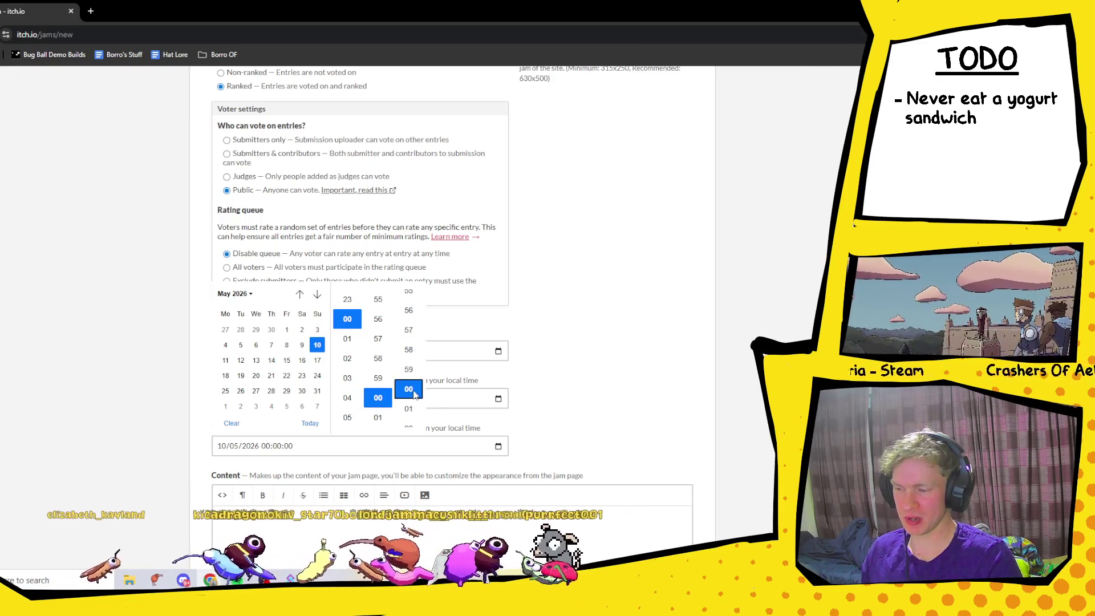
pyautogui.click(587, 330)
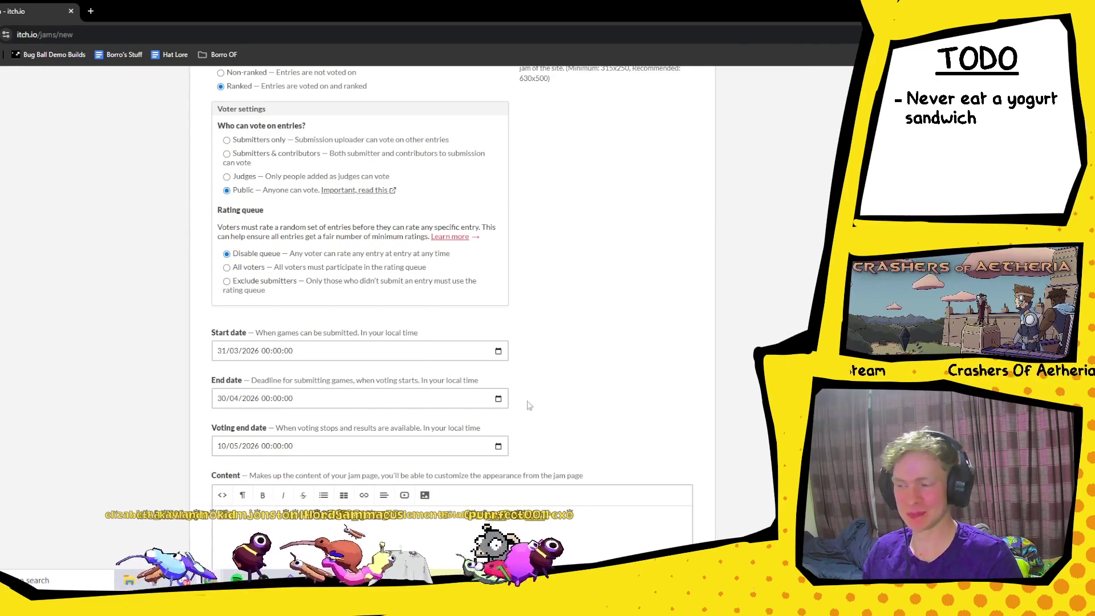
pyautogui.scroll(-1, 238, 403)
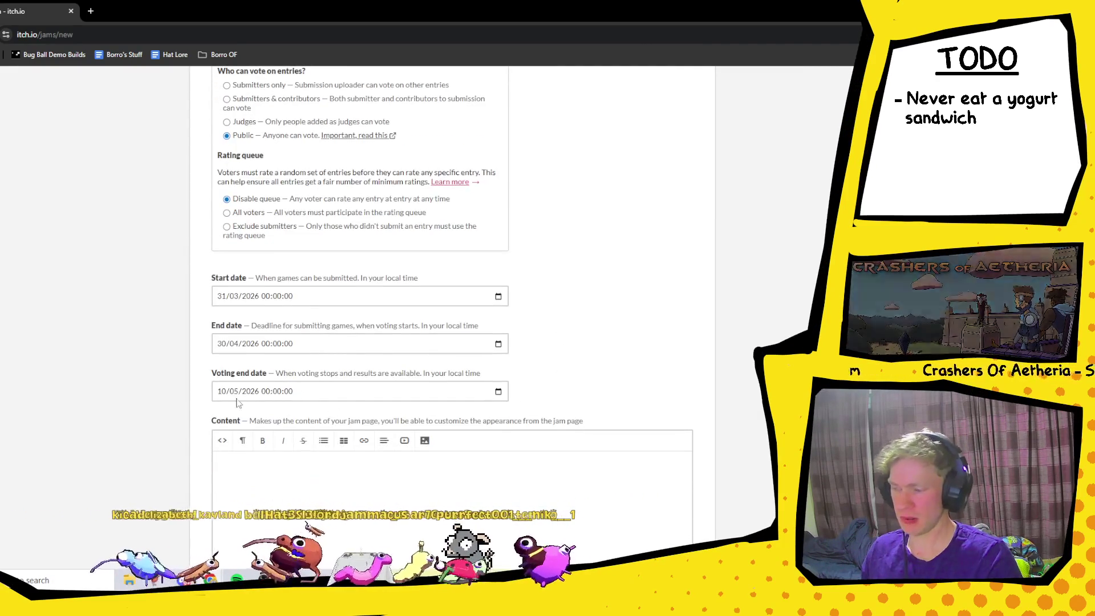
# - Check the voting end date, look over the filled form, then bring up the Harry Potter teaser
pyautogui.click(221, 392)
pyautogui.click(556, 380)
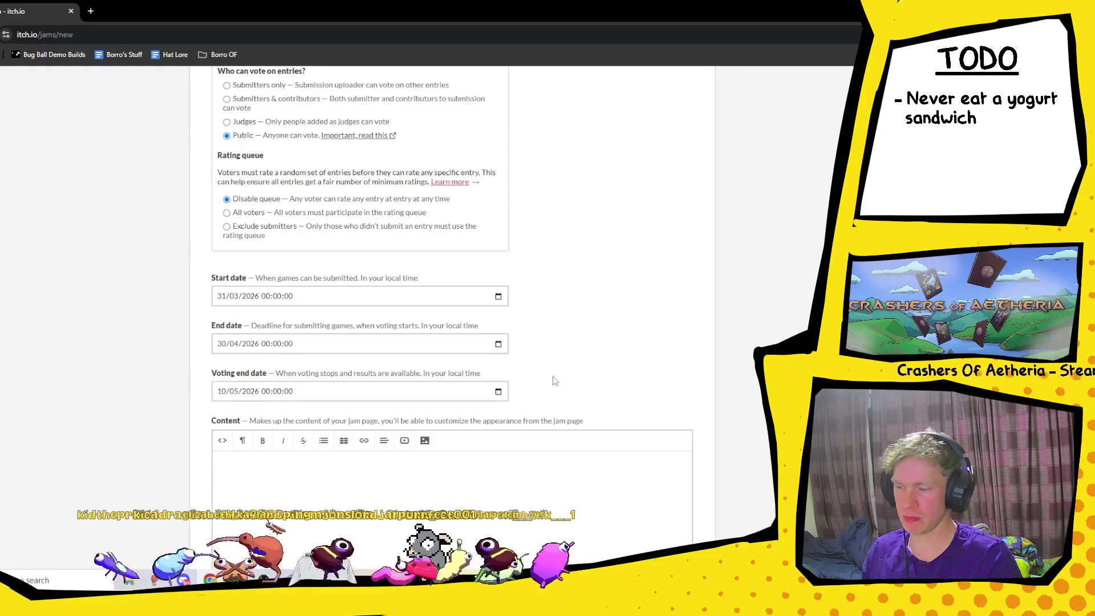
pyautogui.scroll(-2, 601, 365)
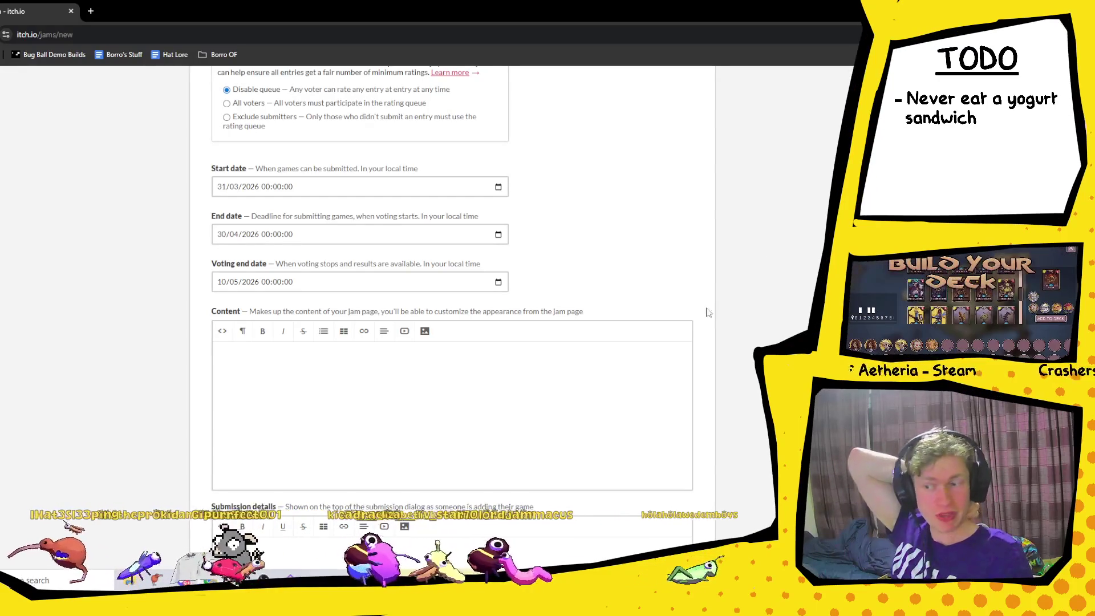
pyautogui.scroll(5, 637, 350)
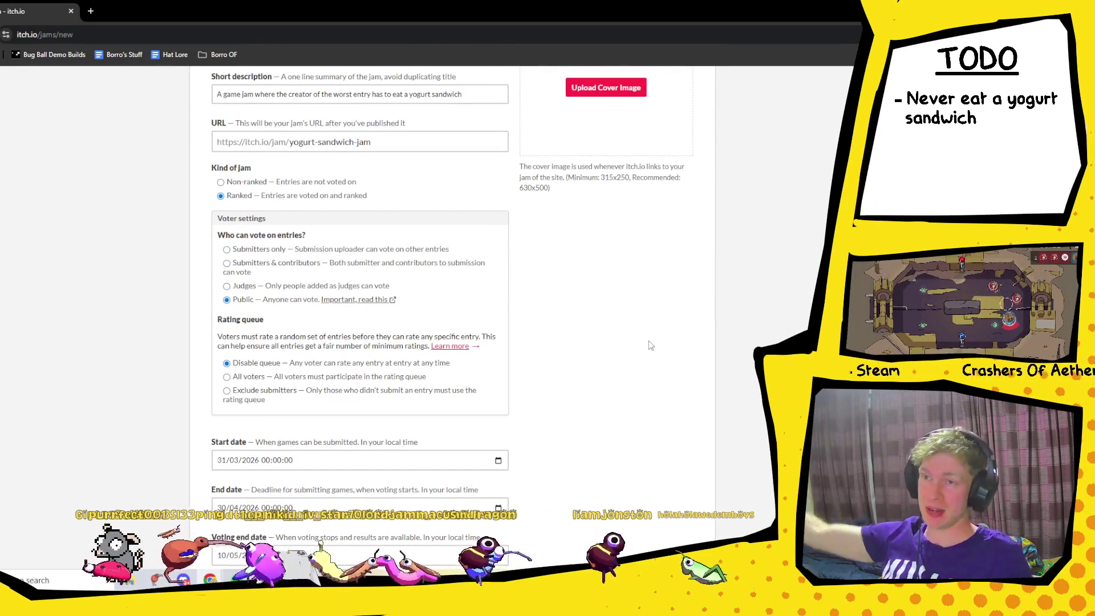
pyautogui.scroll(-8, 564, 276)
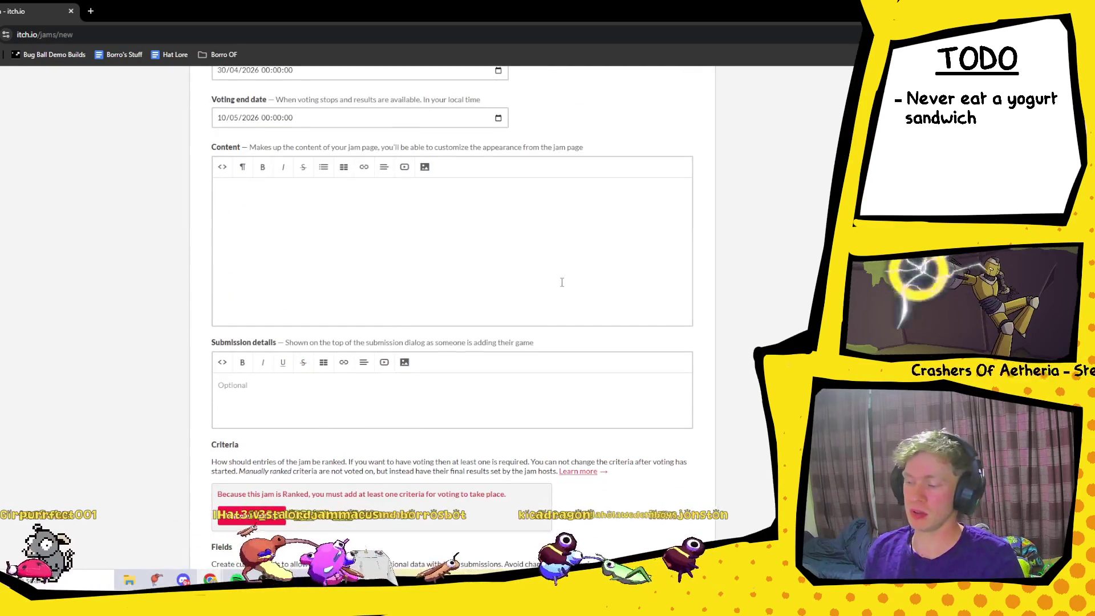
pyautogui.scroll(-1, 531, 276)
pyautogui.scroll(3, 591, 288)
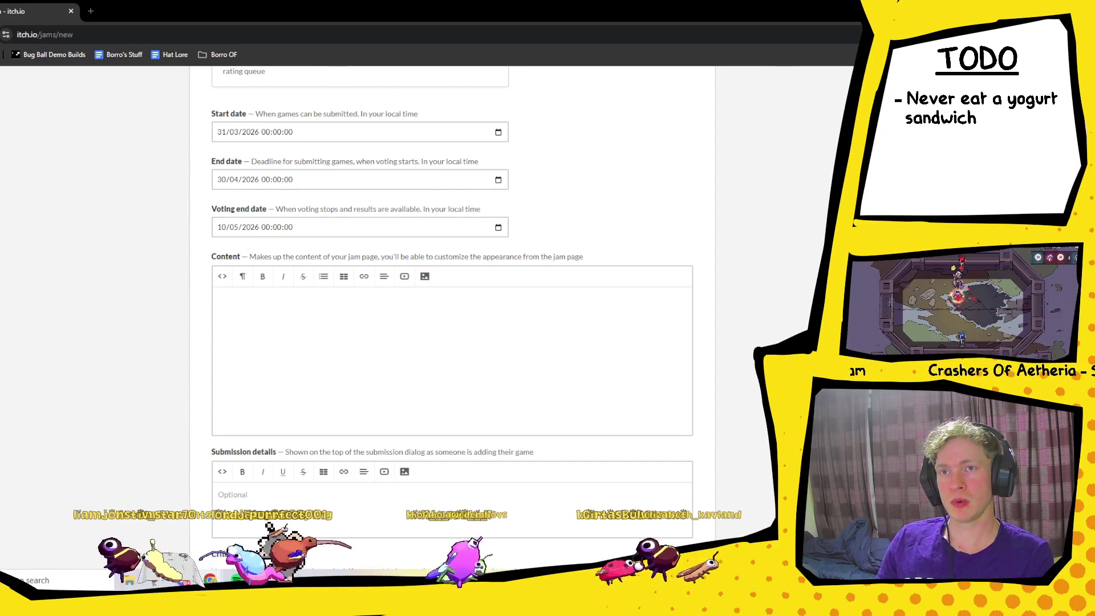
pyautogui.moveTo(3, 200)
pyautogui.mouseDown()
pyautogui.moveTo(200, 199)
pyautogui.moveTo(217, 22)
pyautogui.mouseUp()
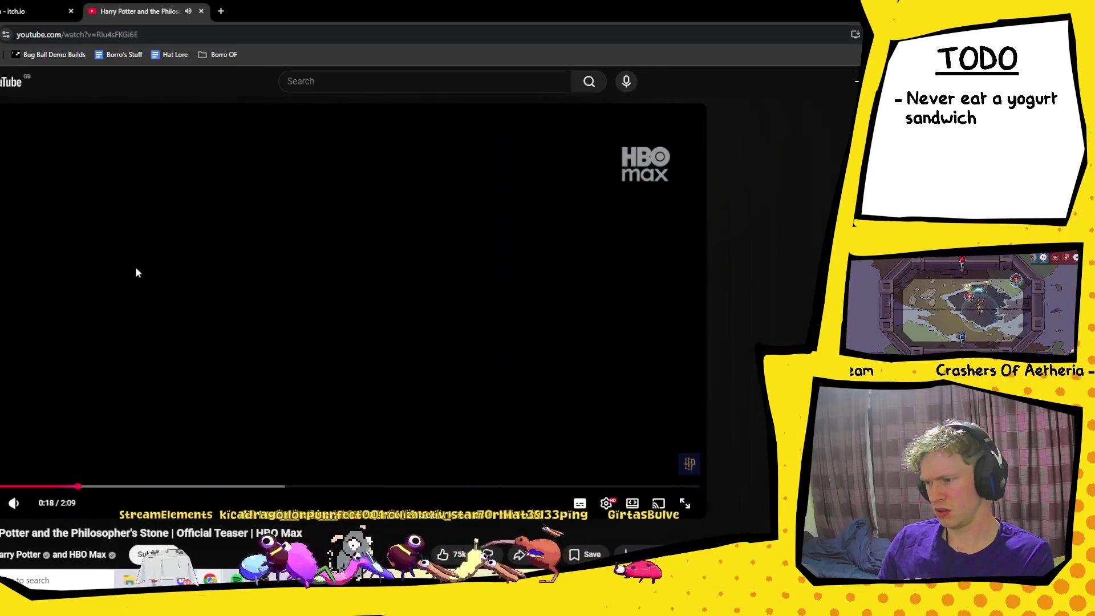
# - Pause the Harry Potter teaser, scroll the YouTube page, and resume playback
pyautogui.click(137, 273)
pyautogui.scroll(-1, 136, 275)
pyautogui.scroll(-5, 137, 275)
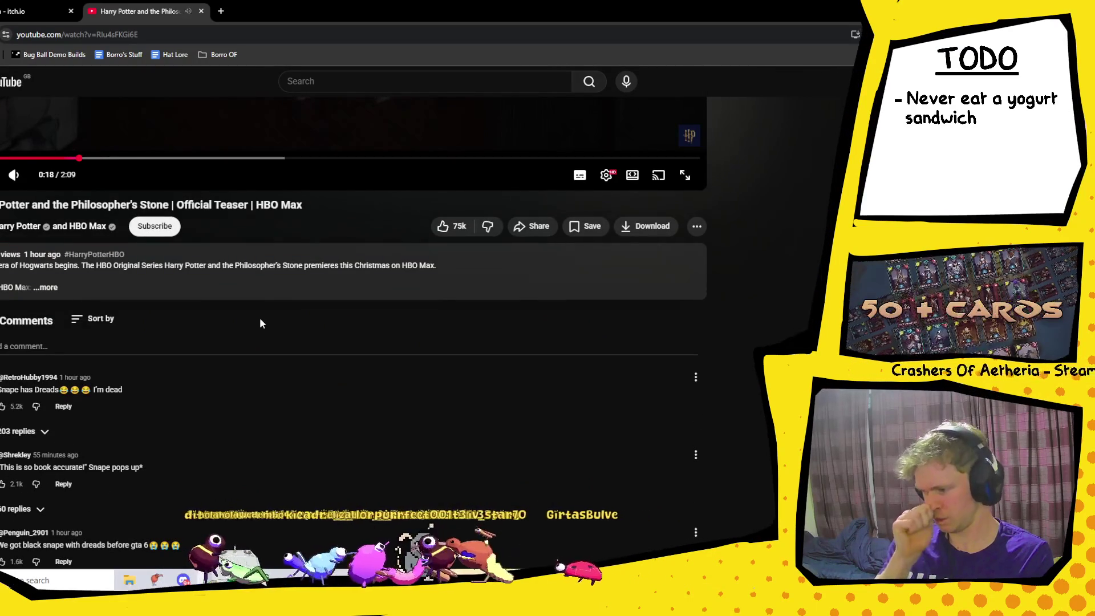
pyautogui.scroll(3, 261, 324)
pyautogui.scroll(3, 80, 460)
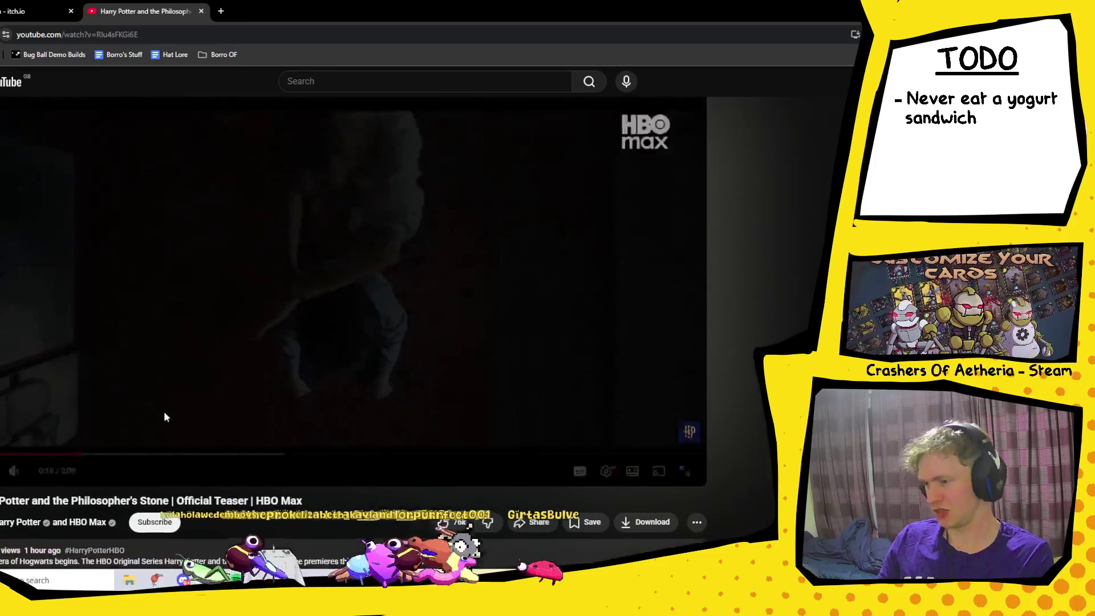
pyautogui.click(142, 465)
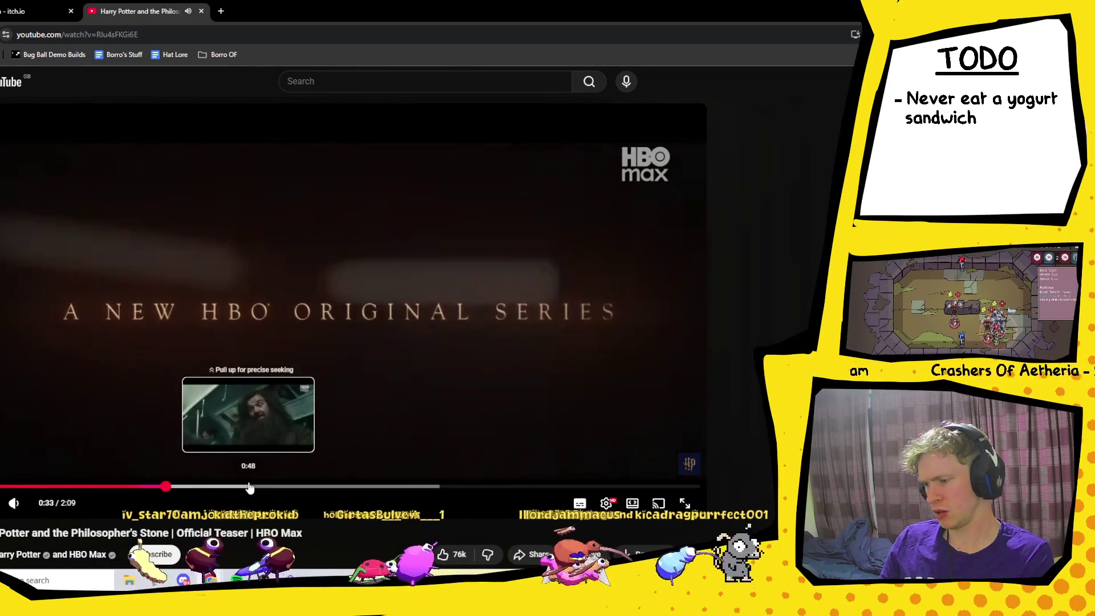
# - Skip ahead through the teaser to the train-station scene and a later scene
pyautogui.click(213, 486)
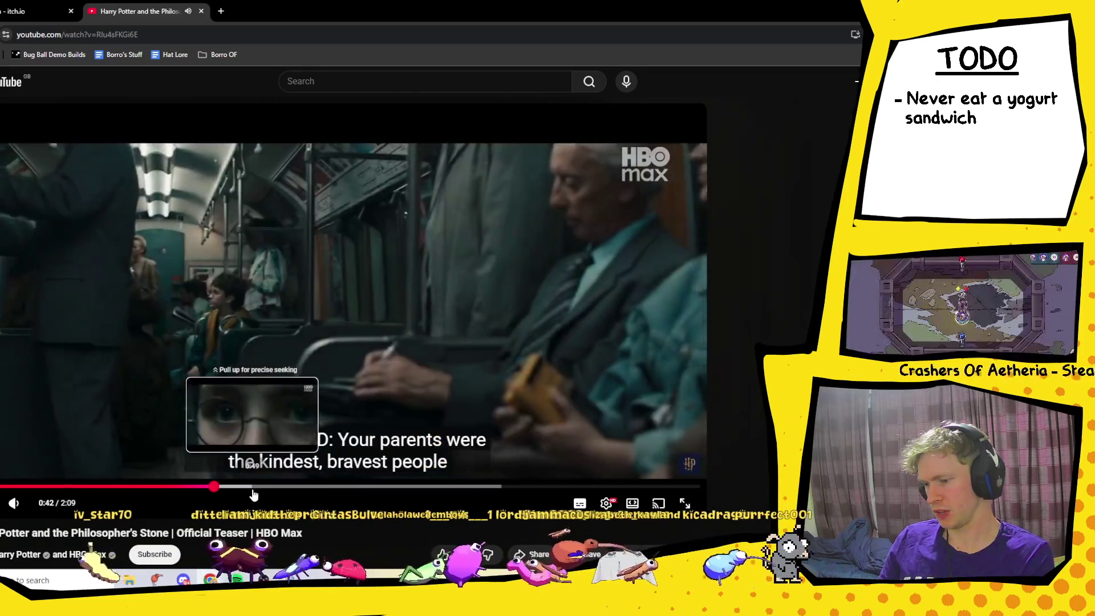
pyautogui.click(255, 487)
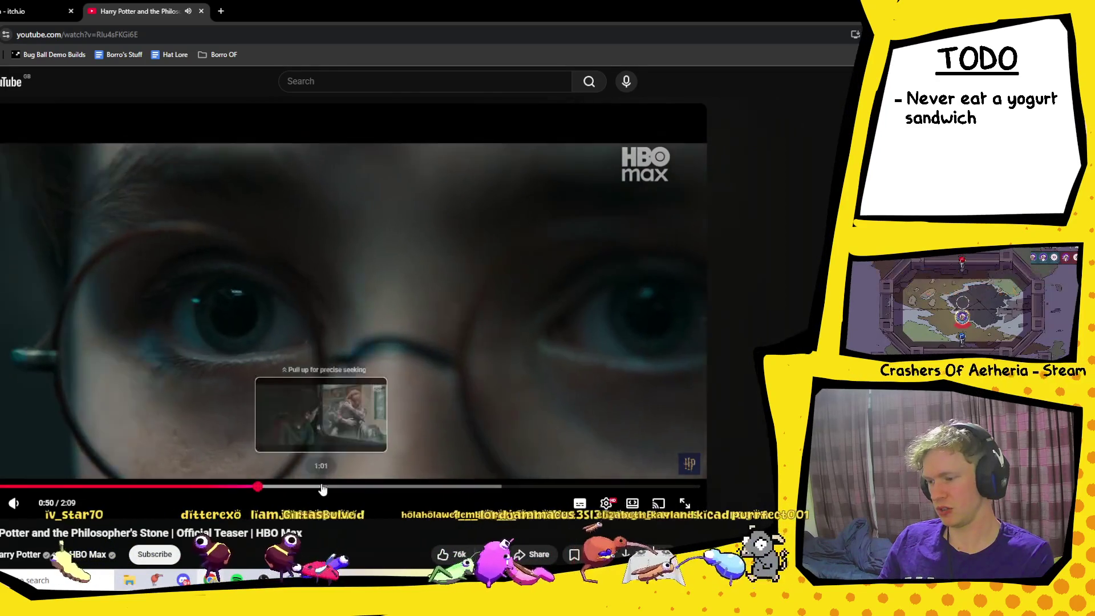
pyautogui.click(323, 487)
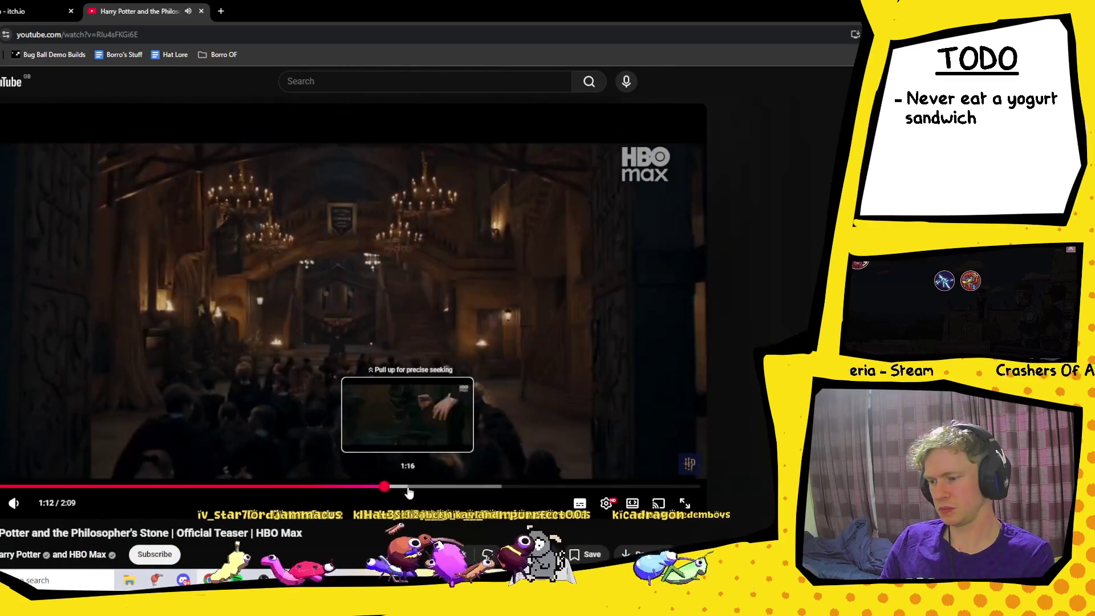
pyautogui.click(413, 486)
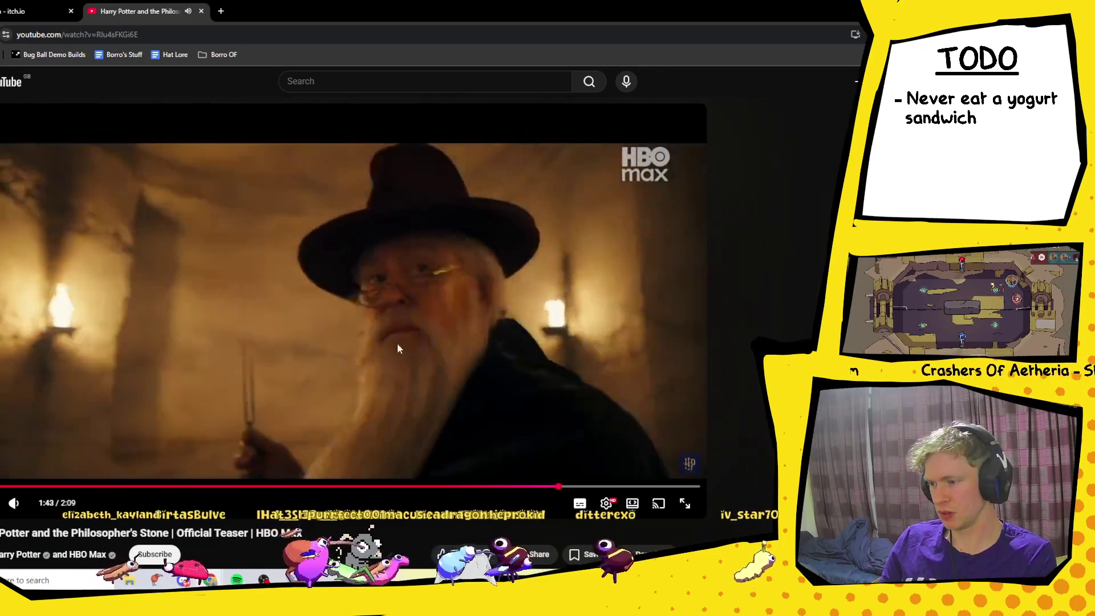
# - Pause, rewind five seconds, resume the teaser, then close the YouTube tab
pyautogui.click(383, 347)
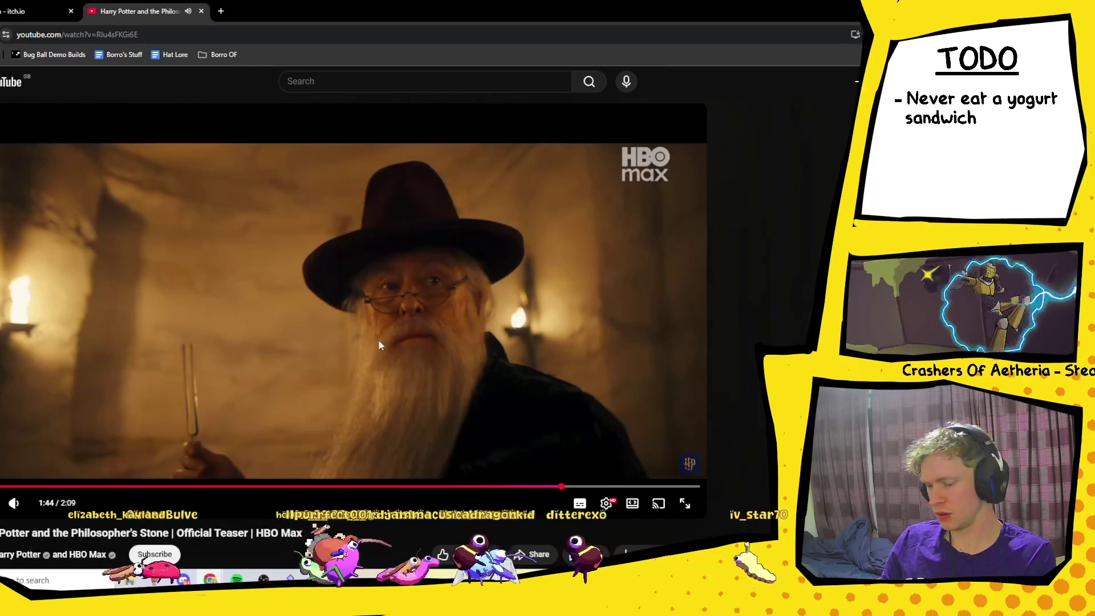
pyautogui.press('Left')
pyautogui.click(378, 340)
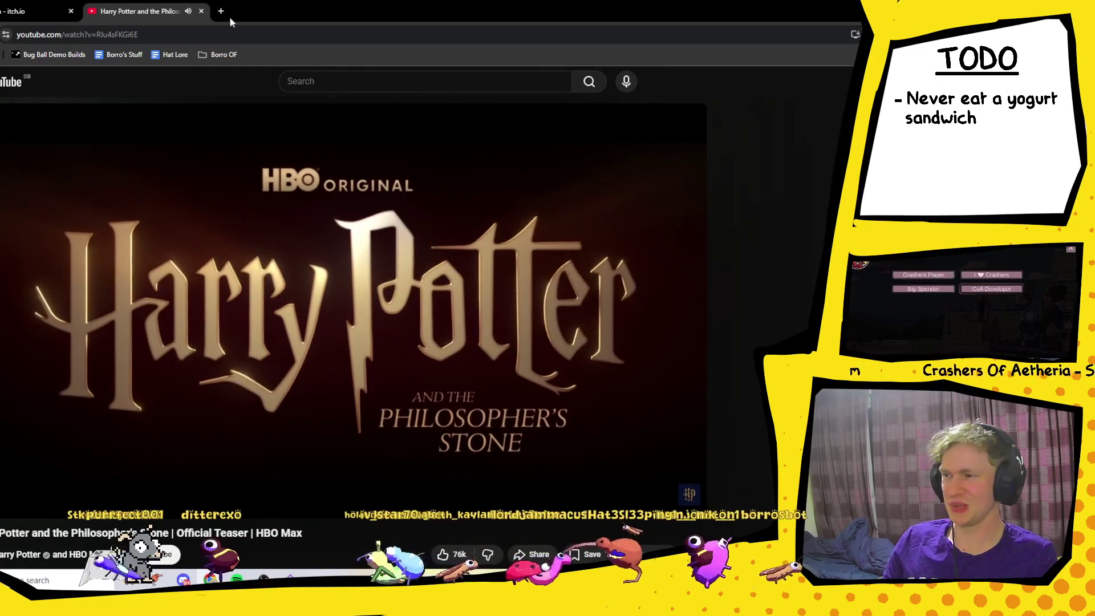
pyautogui.hotkey('ctrl', 'w')
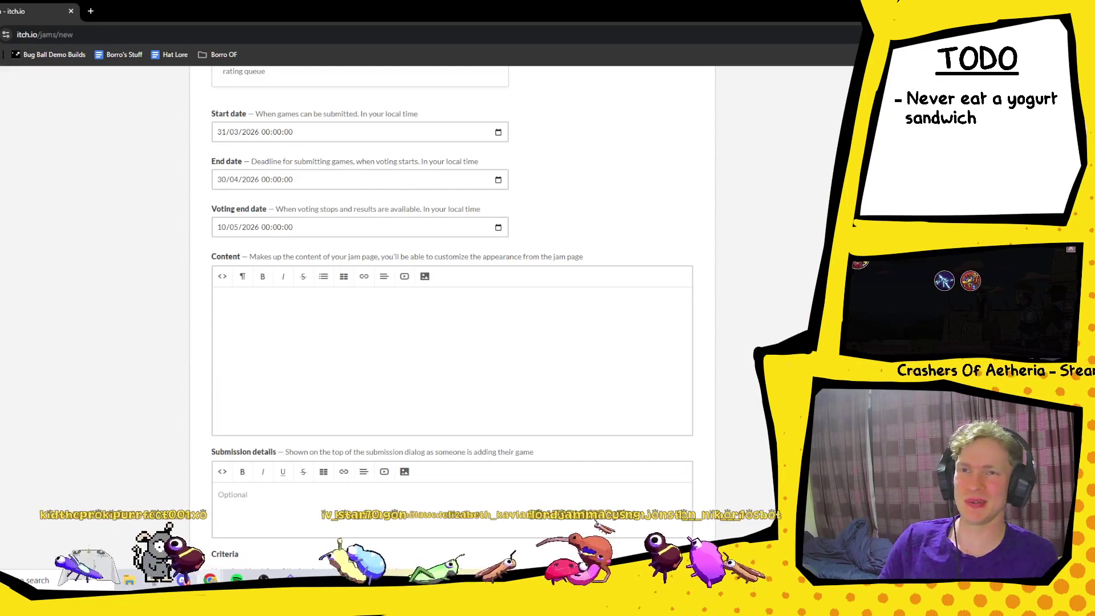
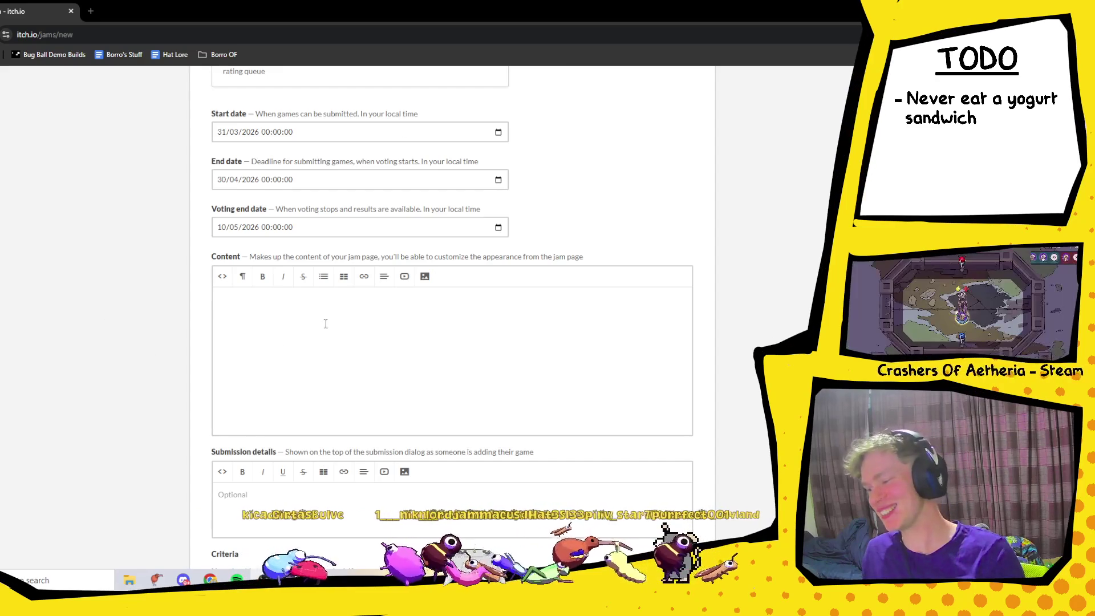
# - Scroll the jam form down to the Criteria, Fields and Social media hashtag sections
pyautogui.scroll(-5, 380, 318)
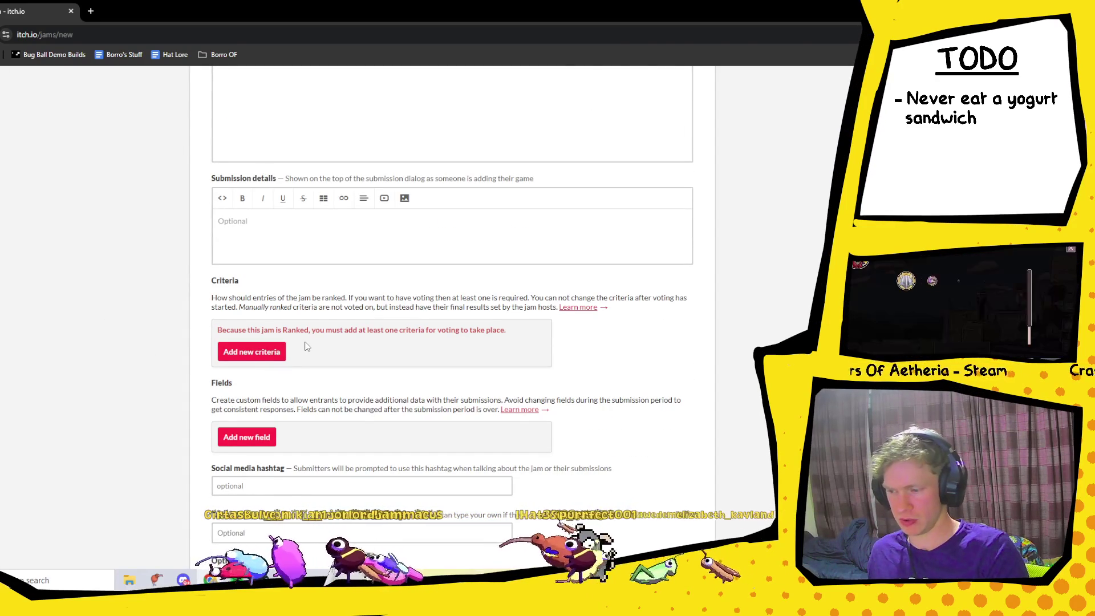
pyautogui.scroll(-1, 304, 346)
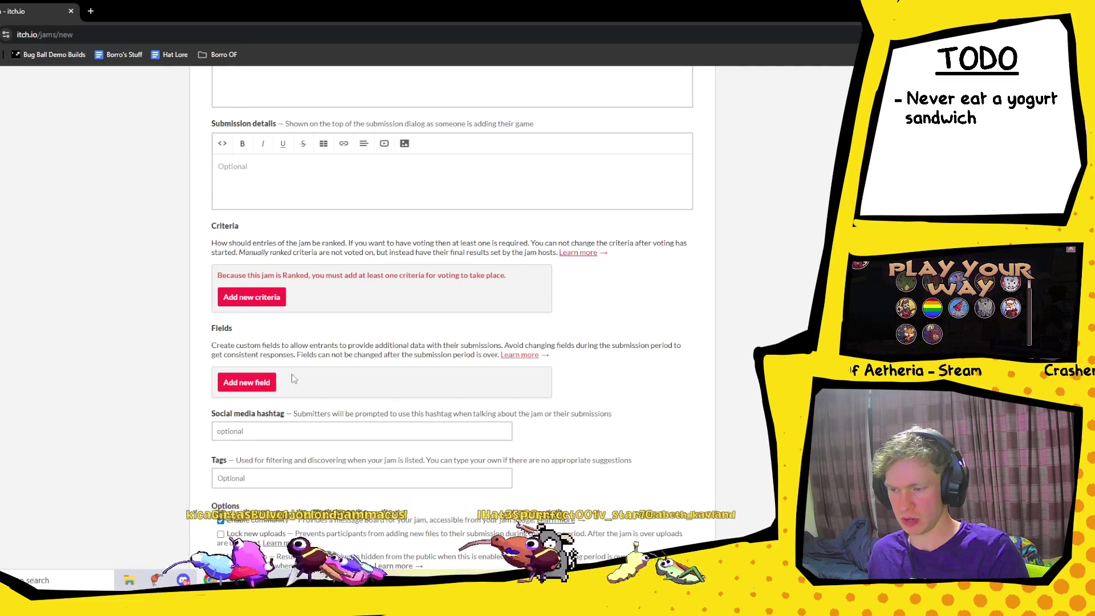
# - Add two voted-on criterion rows and name them Enjoyment and Art
pyautogui.click(249, 298)
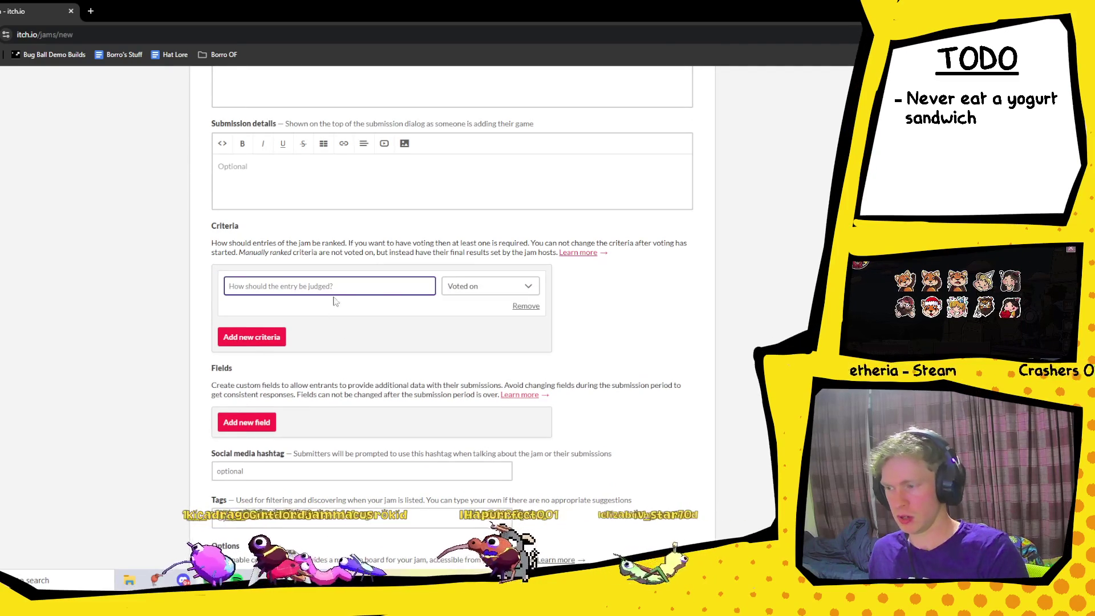
pyautogui.click(497, 286)
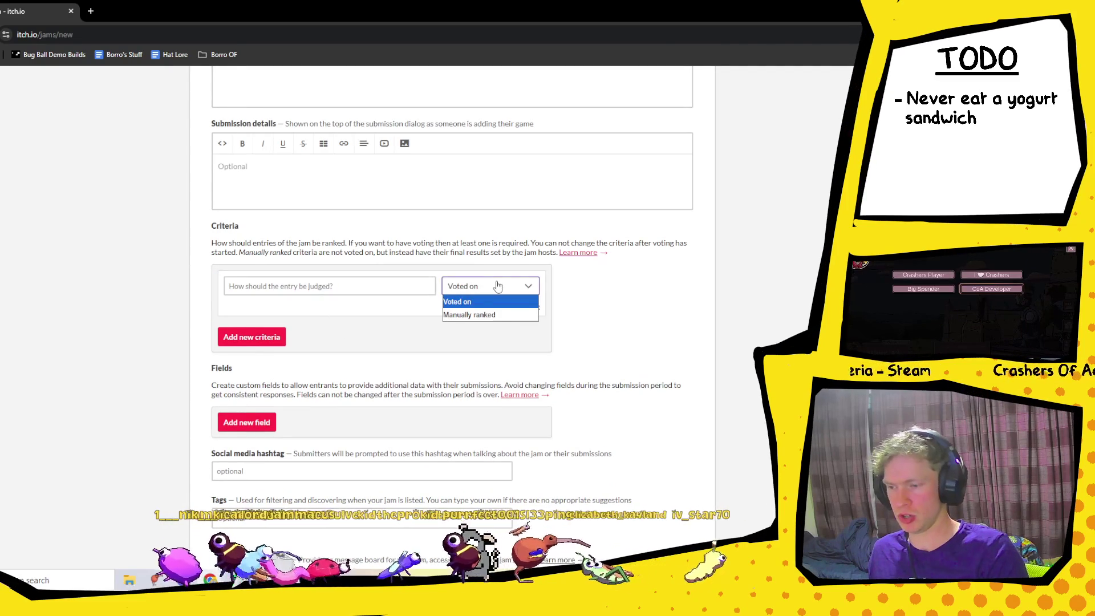
pyautogui.click(372, 272)
pyautogui.click(369, 284)
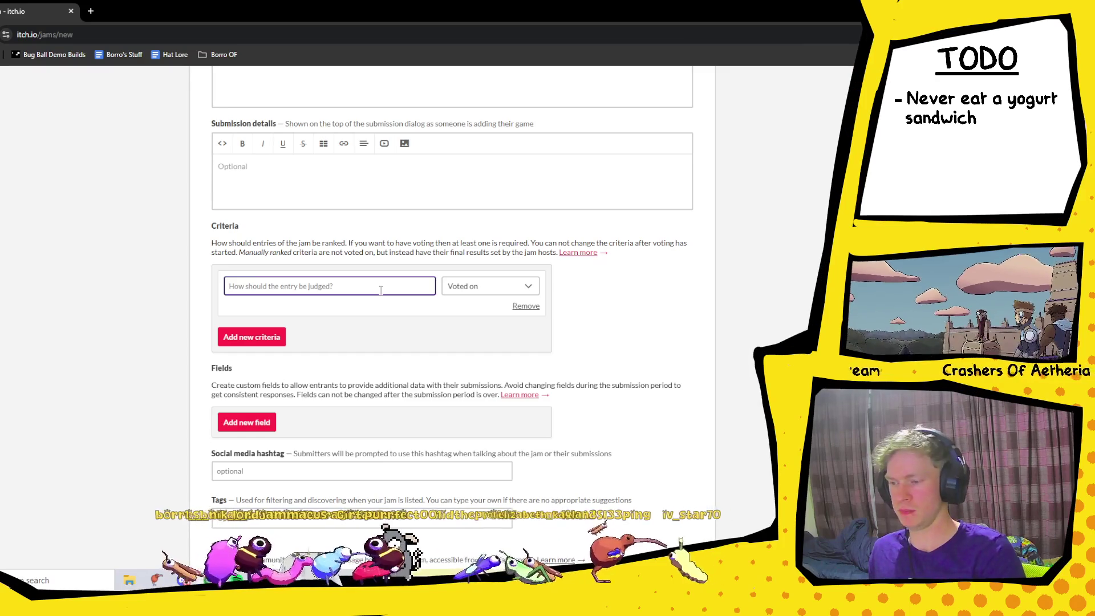
pyautogui.click(281, 336)
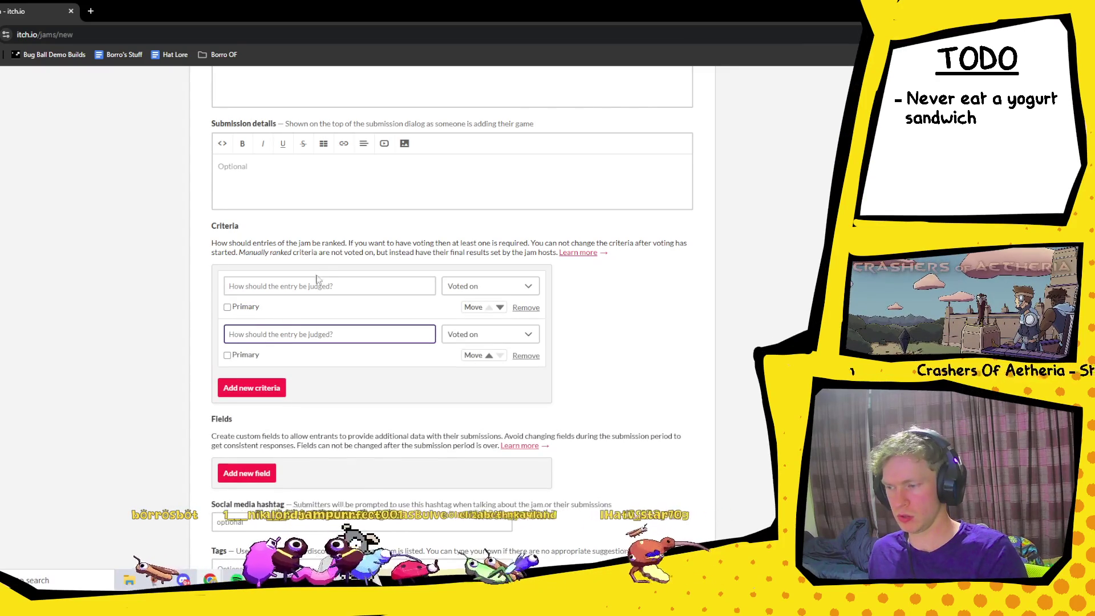
pyautogui.click(369, 289)
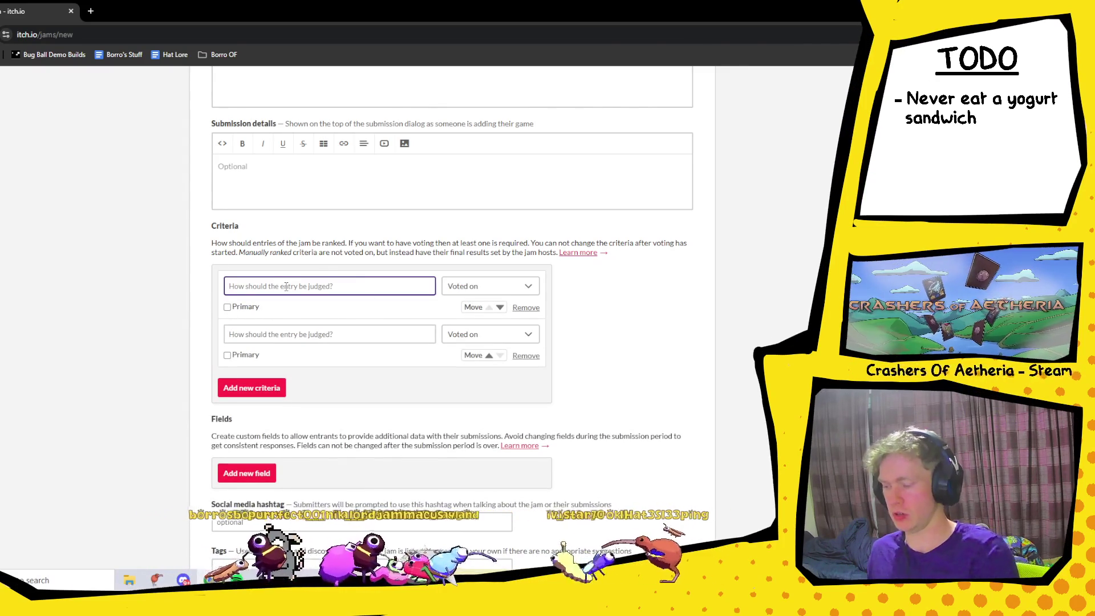
pyautogui.write('Enjoyment')
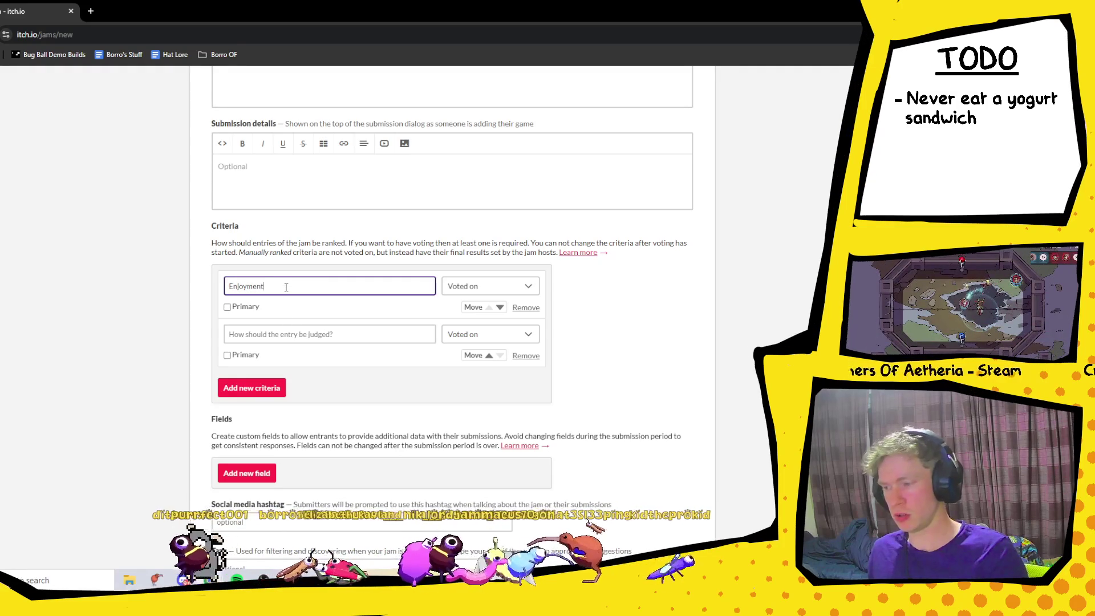
pyautogui.click(288, 328)
pyautogui.write('Art')
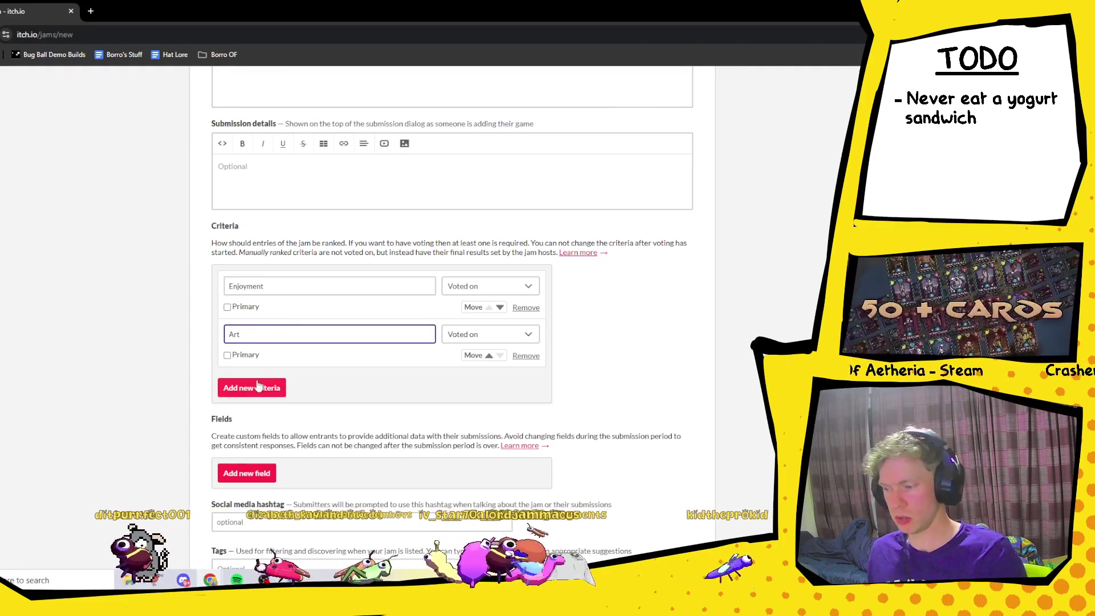
# - Add a third criterion named Audio and a blank fourth row, leaving none marked primary
pyautogui.click(265, 387)
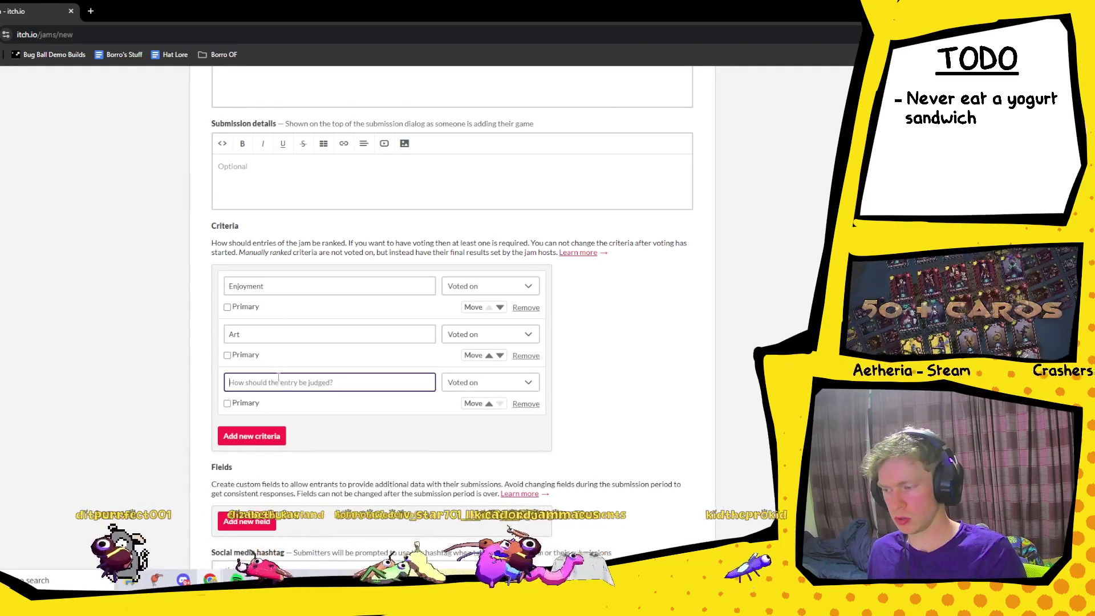
pyautogui.write('Audio')
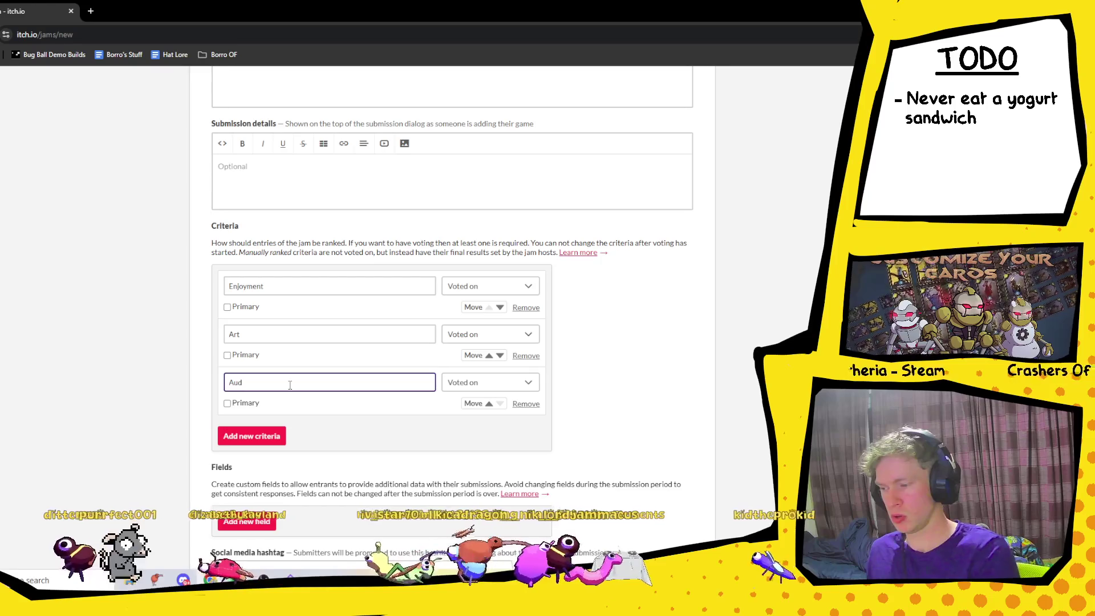
pyautogui.click(252, 436)
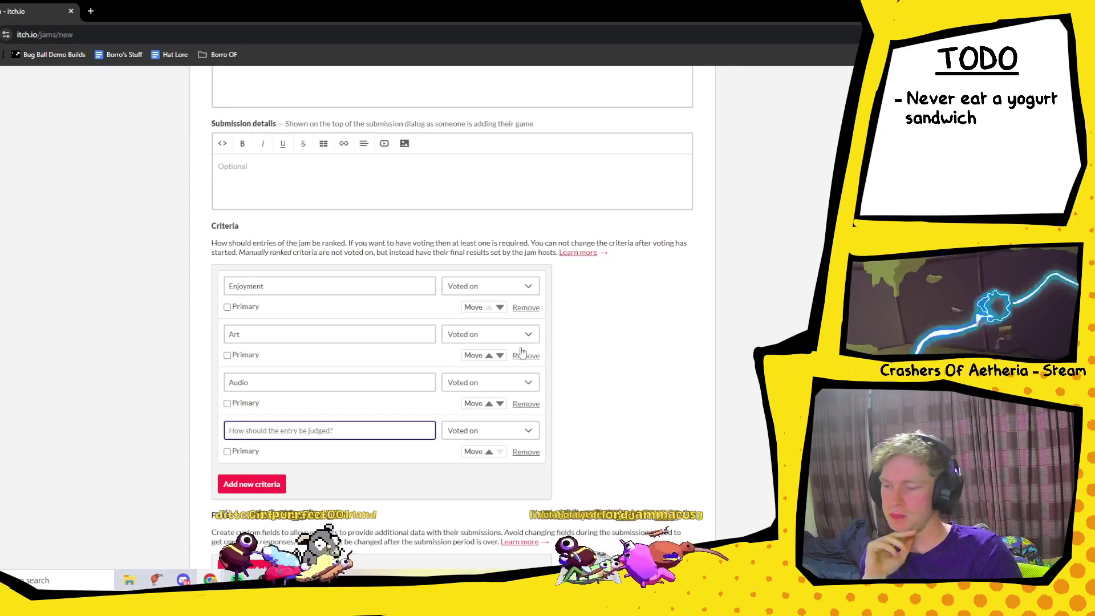
pyautogui.click(227, 307)
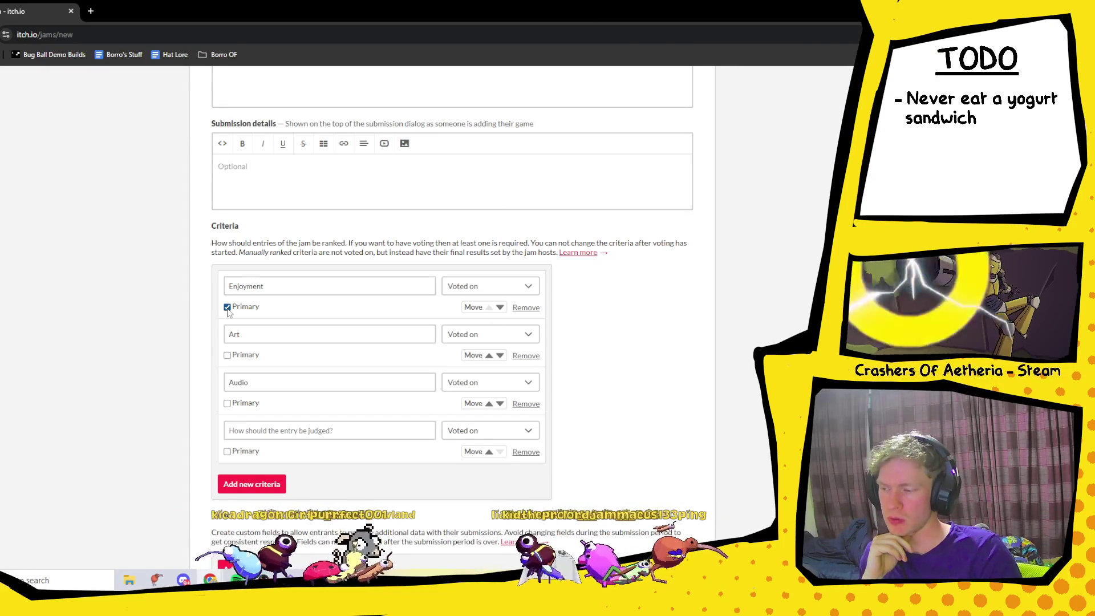
pyautogui.click(228, 306)
pyautogui.click(227, 355)
pyautogui.click(227, 356)
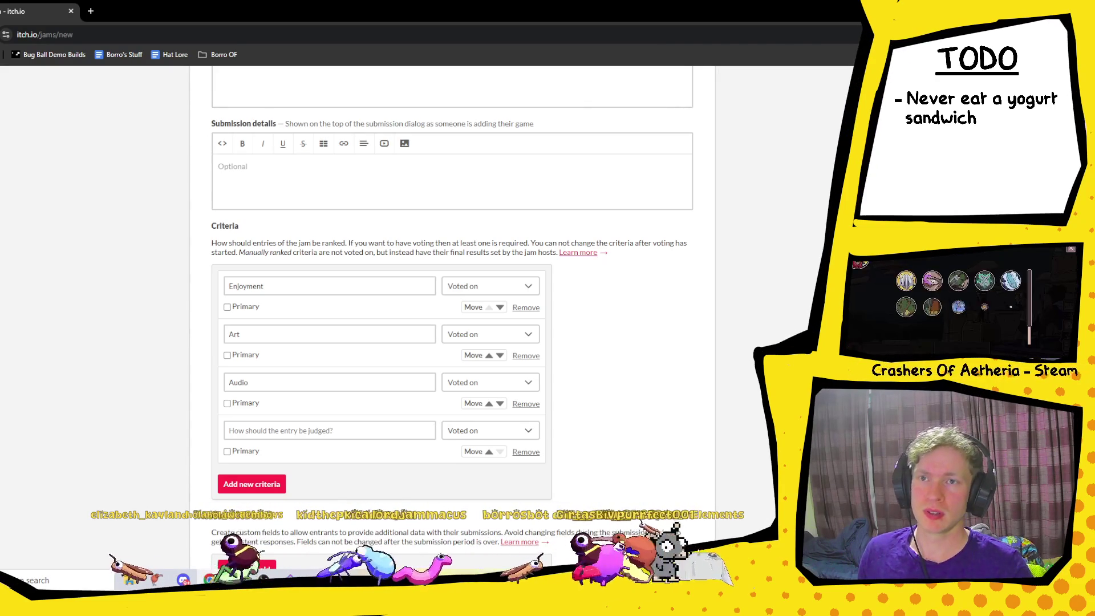
# - Tick the Unlisted visibility option so the jam stays off the itch.io jams page
pyautogui.scroll(-7, 369, 206)
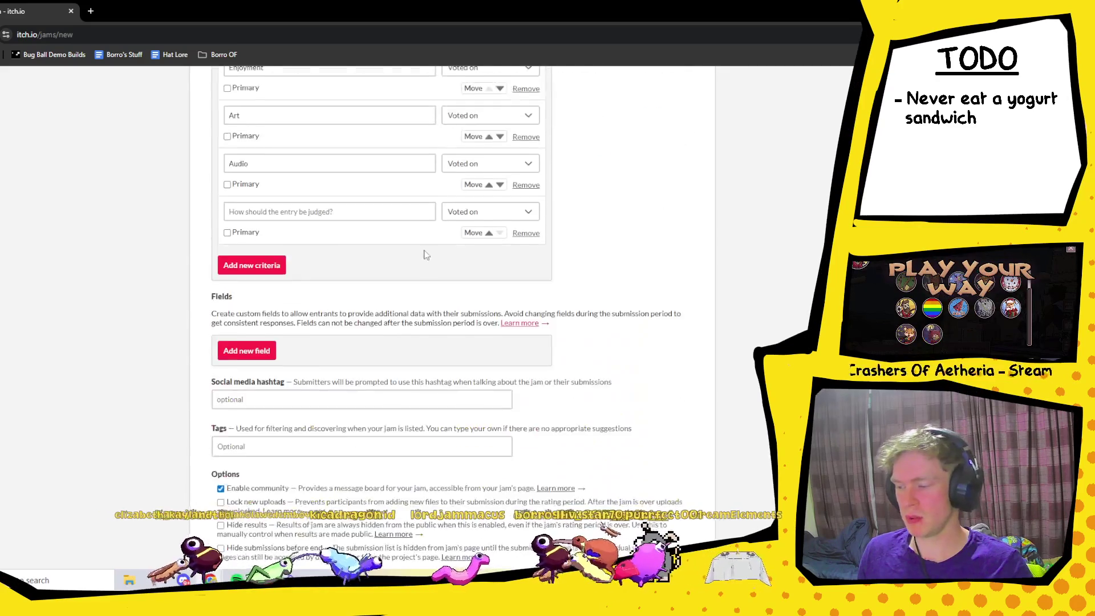
pyautogui.click(294, 278)
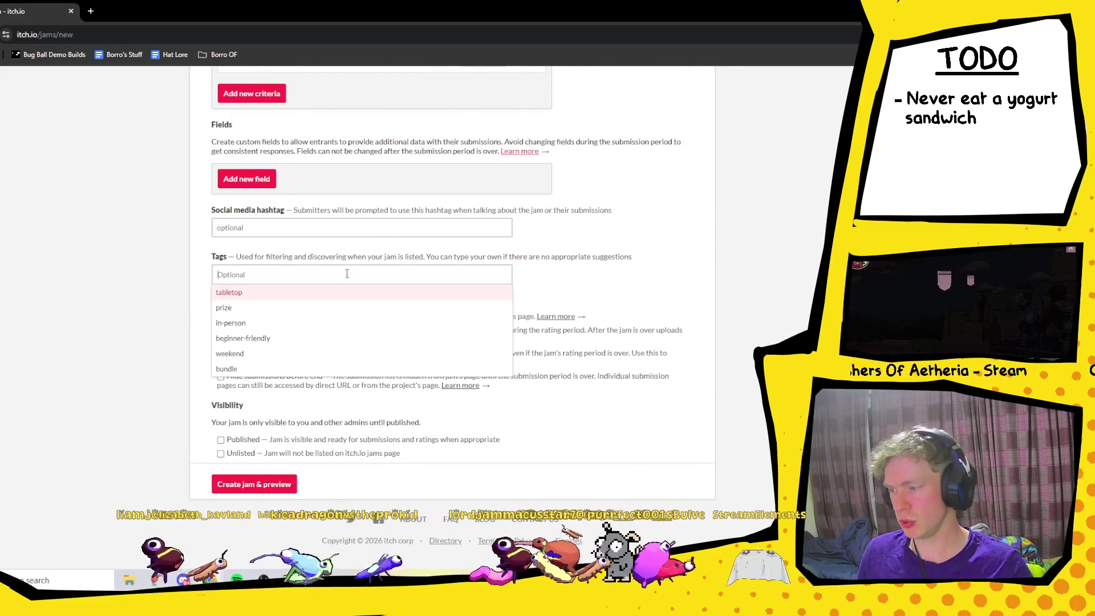
pyautogui.click(671, 224)
pyautogui.scroll(2, 435, 311)
pyautogui.scroll(-2, 435, 311)
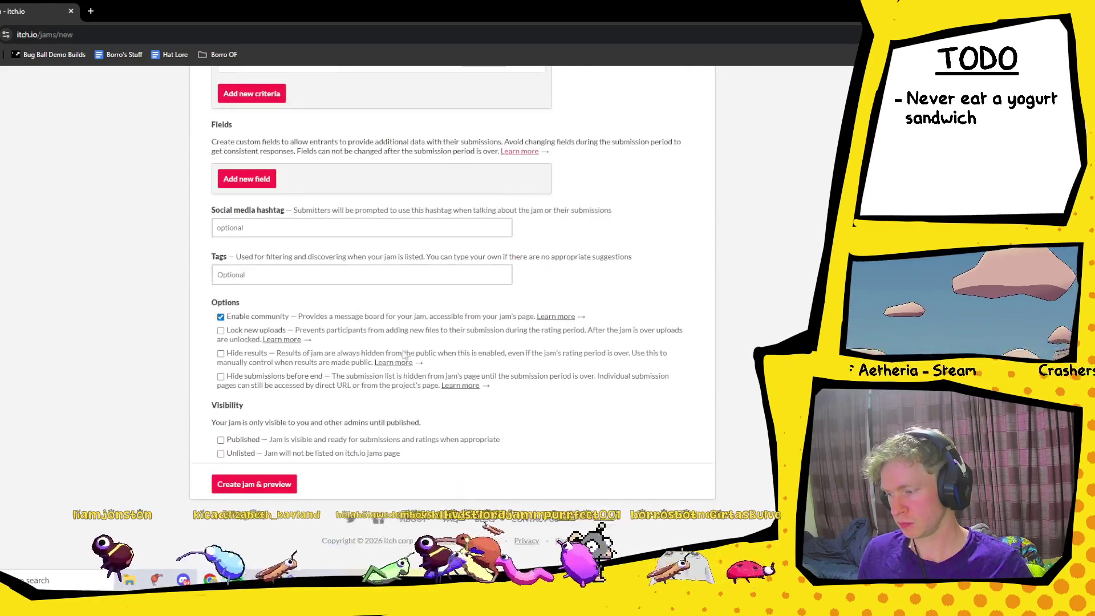
pyautogui.click(221, 454)
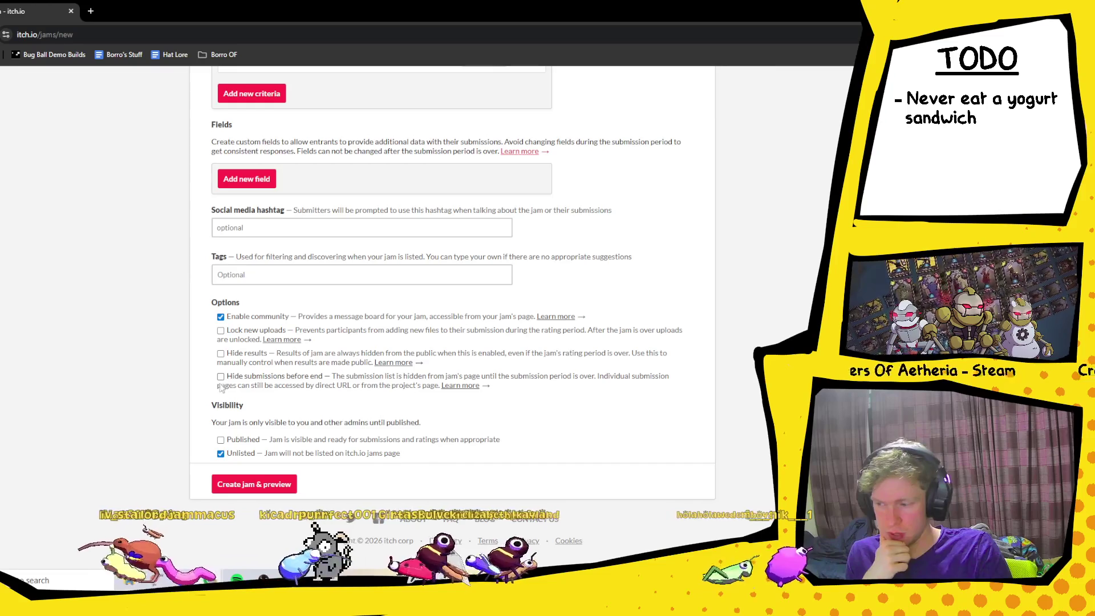
pyautogui.scroll(4, 376, 436)
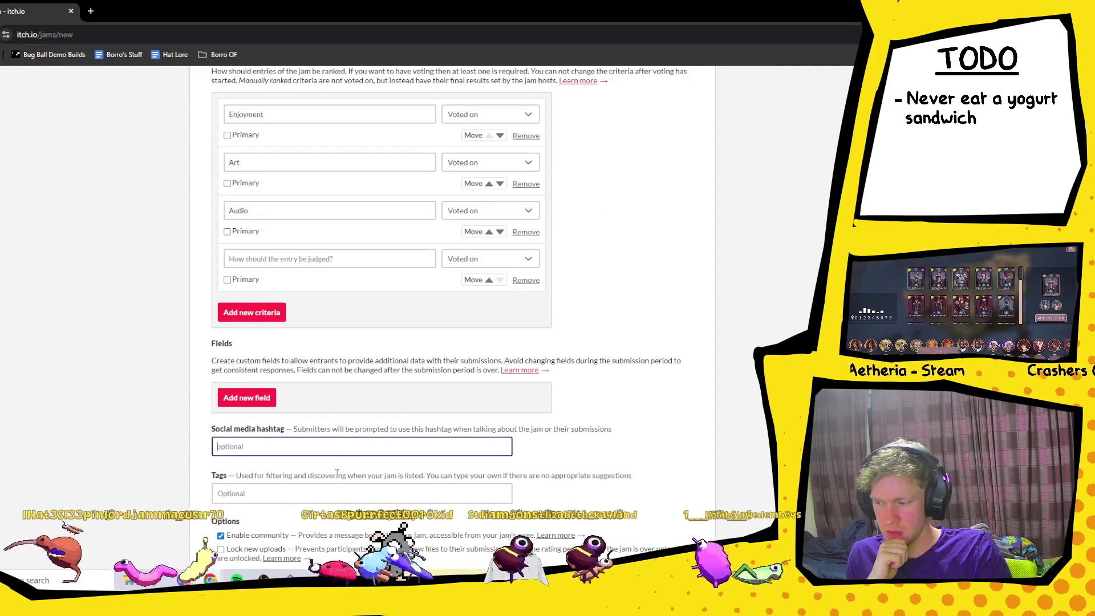
# - Add a custom submission field of type URL, then remove it again
pyautogui.click(368, 473)
pyautogui.click(368, 466)
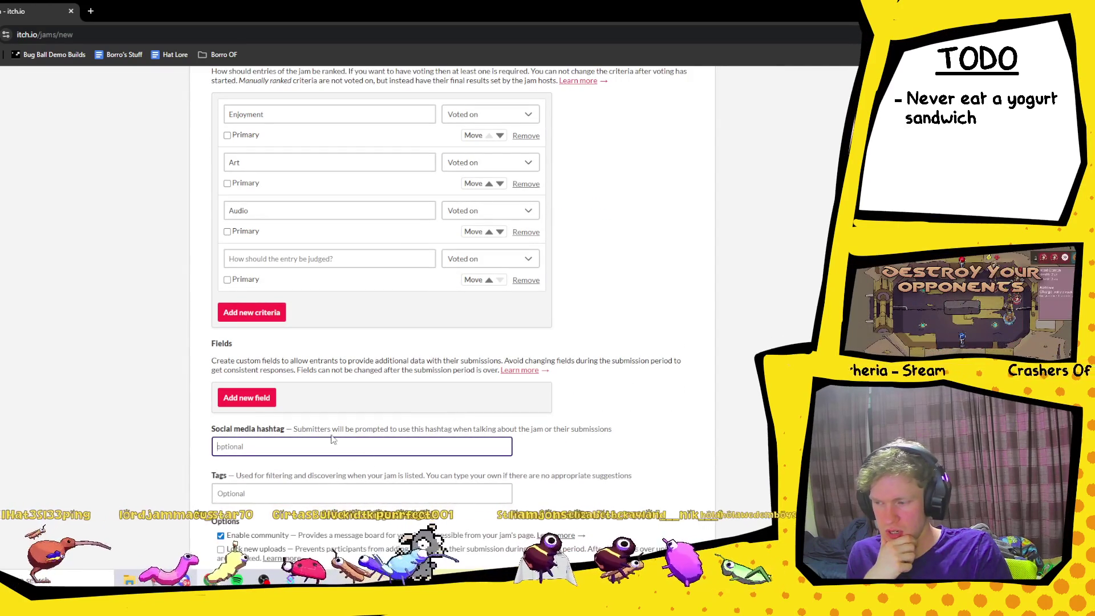
pyautogui.click(262, 401)
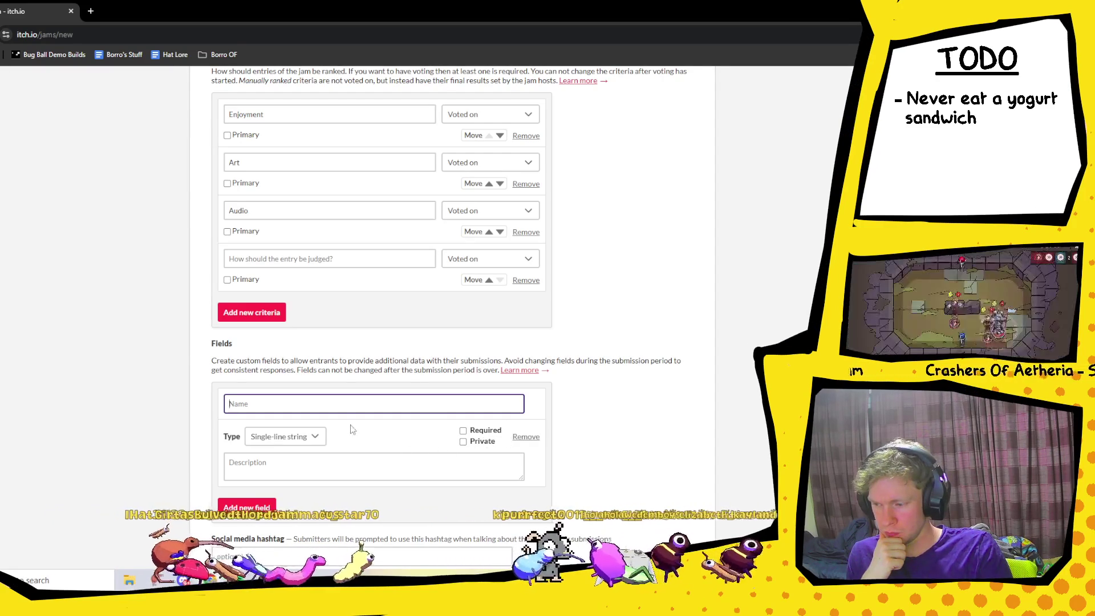
pyautogui.click(311, 437)
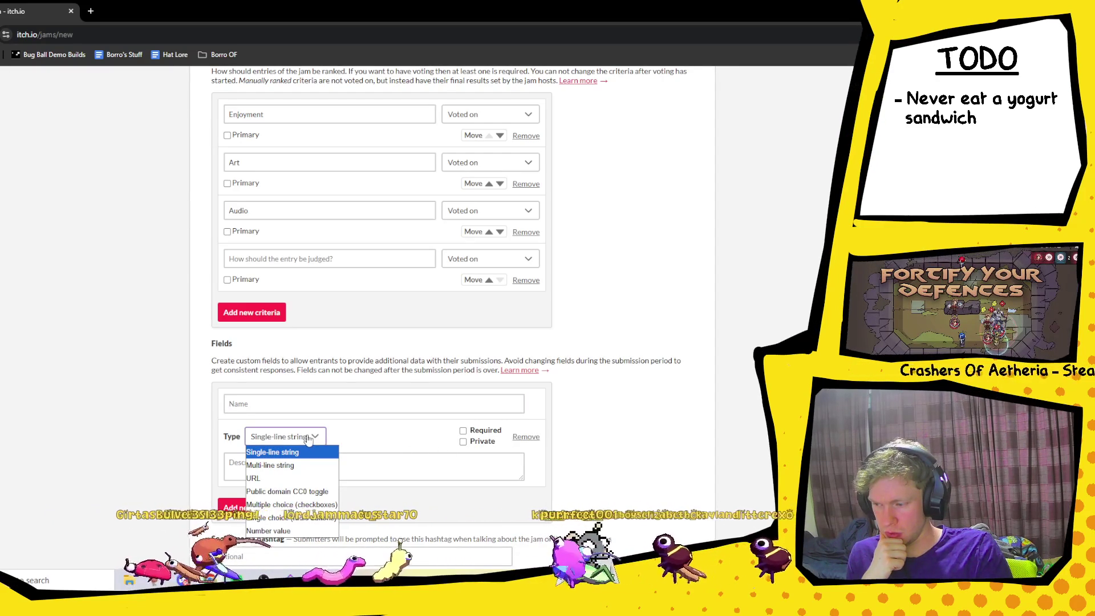
pyautogui.click(279, 479)
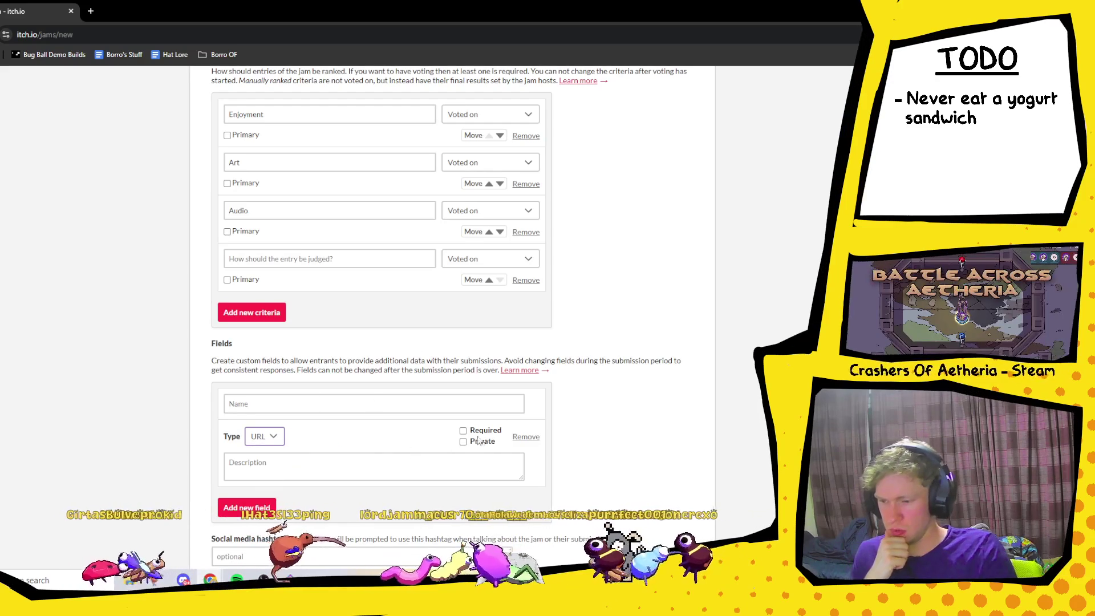
pyautogui.click(526, 437)
pyautogui.scroll(8, 496, 399)
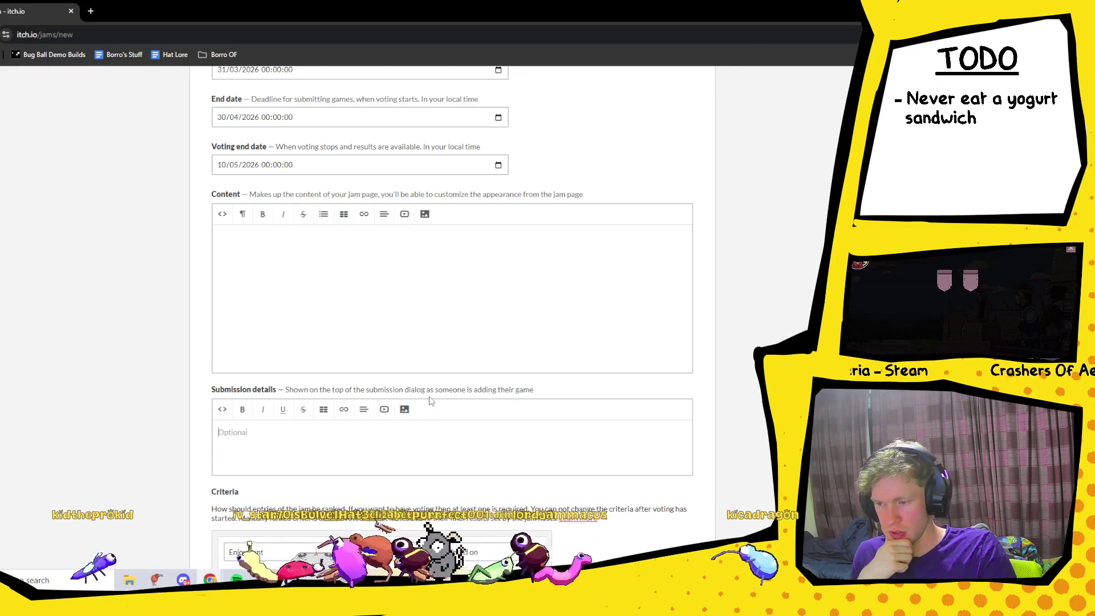
# - Set the empty Content editor's text alignment to centred
pyautogui.scroll(3, 425, 398)
pyautogui.scroll(-3, 431, 398)
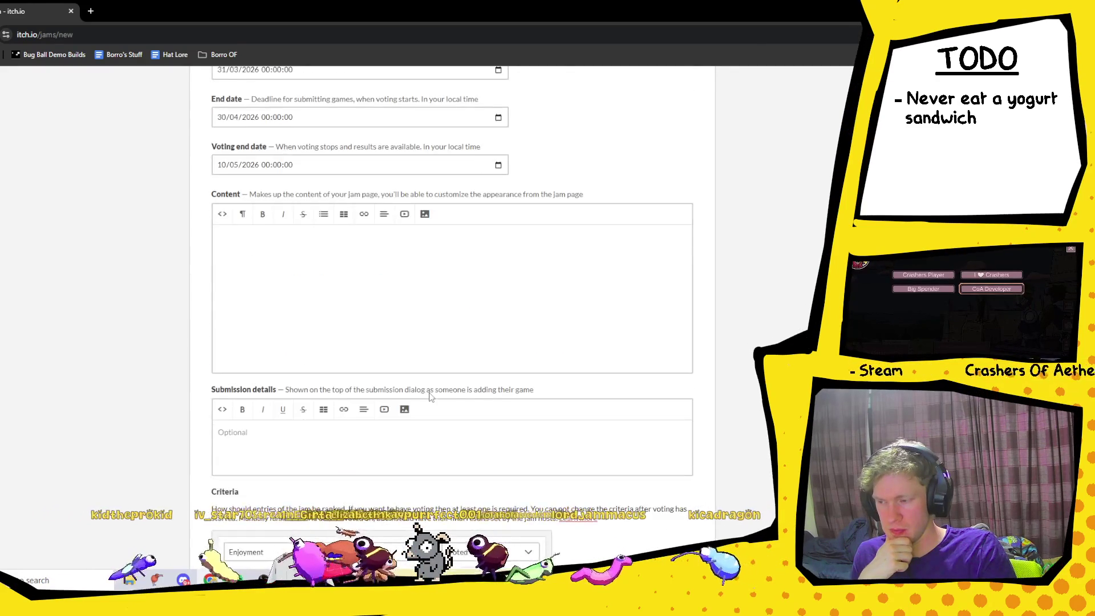
pyautogui.scroll(3, 431, 398)
pyautogui.click(313, 466)
pyautogui.scroll(-2, 314, 466)
pyautogui.scroll(1, 560, 386)
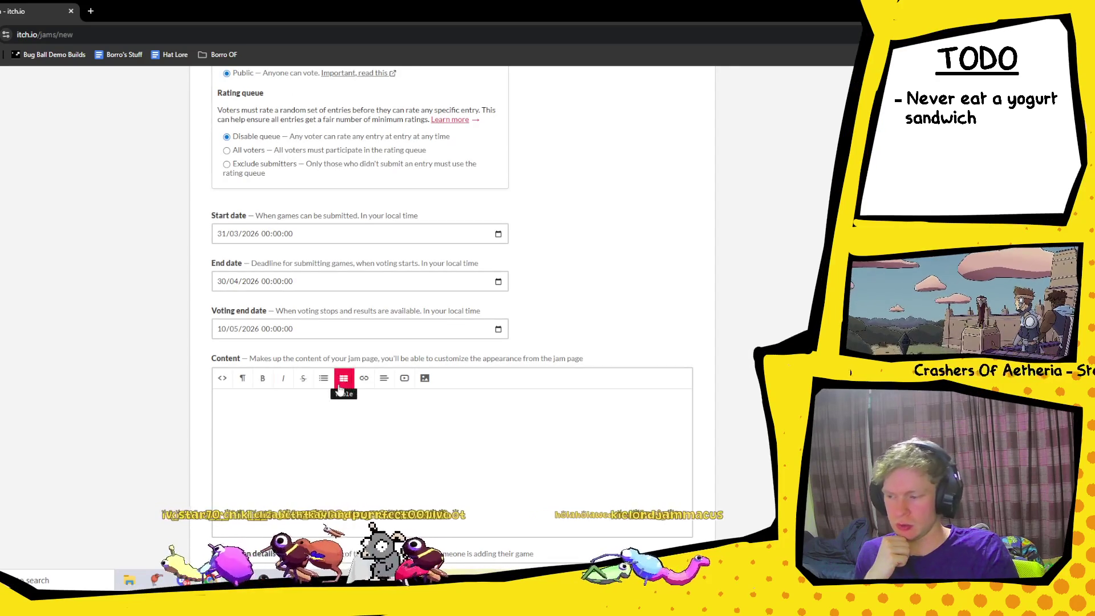
pyautogui.click(382, 380)
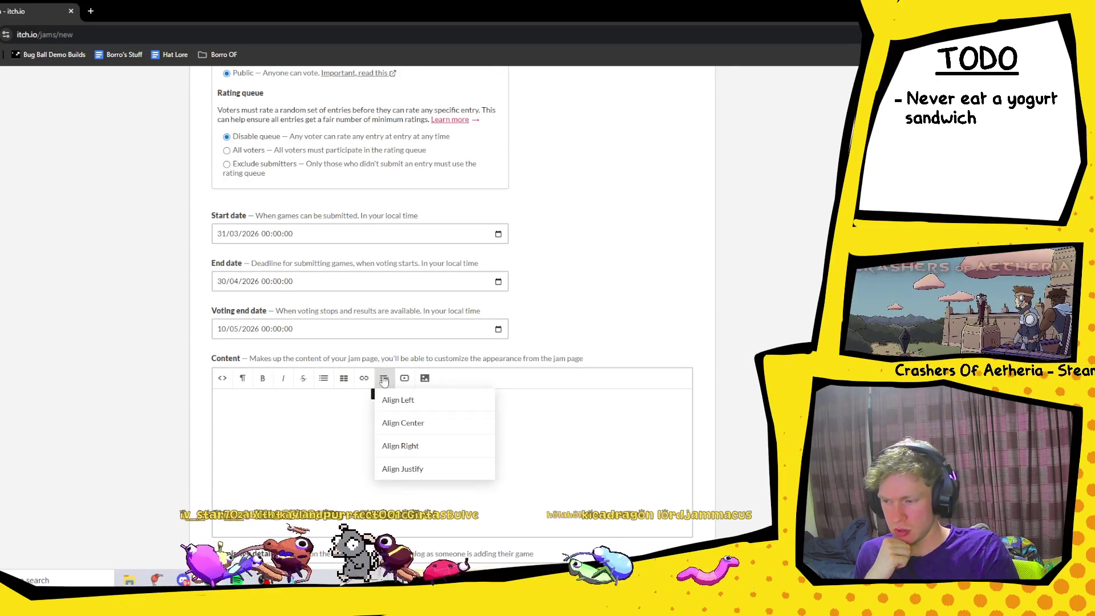
pyautogui.click(421, 417)
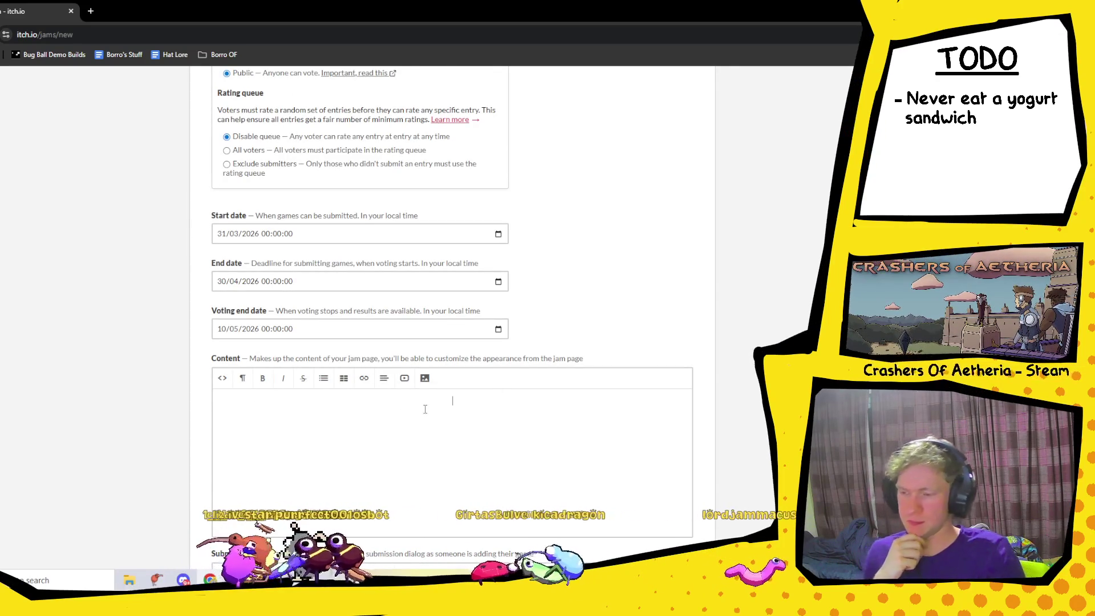
# - Type the heading WELCOME TO THE YOGURT SANDWICH JAM followed by two blank lines
pyautogui.write('WELCOM')
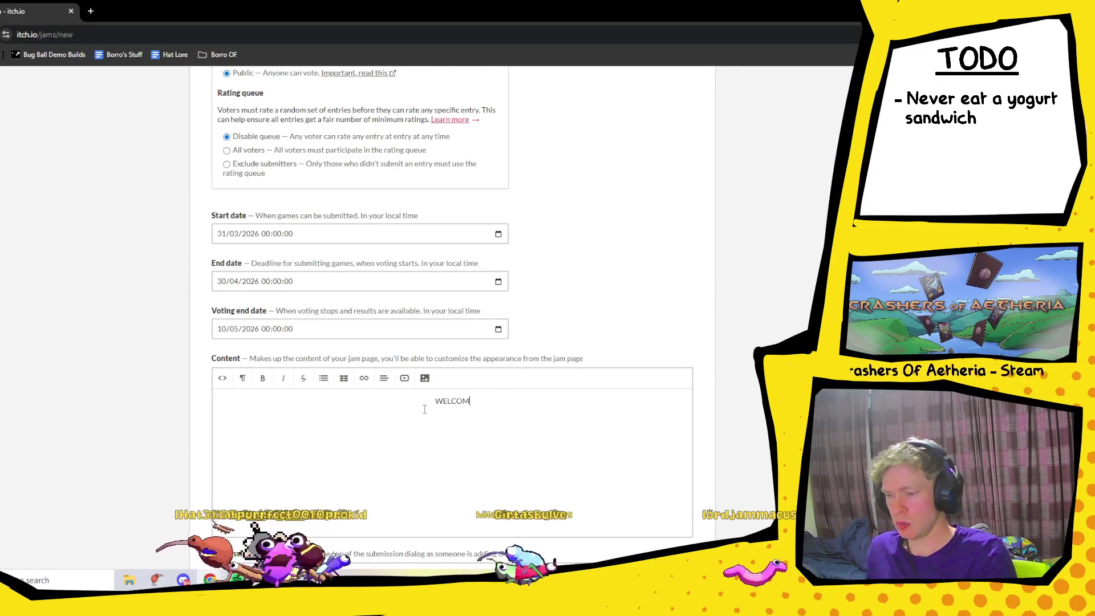
pyautogui.write(' E TO TH')
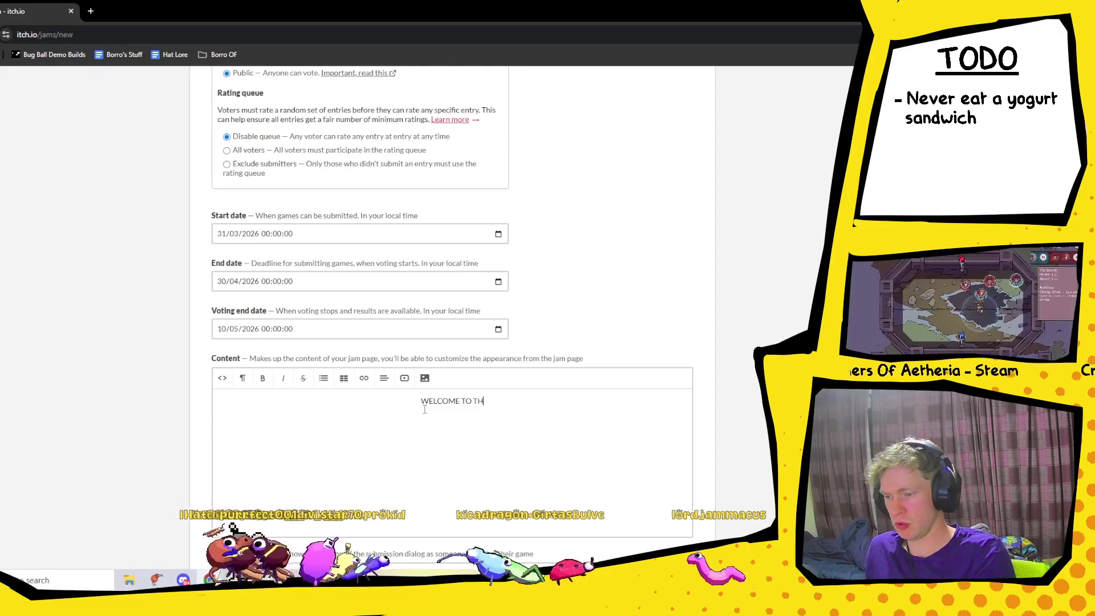
pyautogui.write('E YOGURT S')
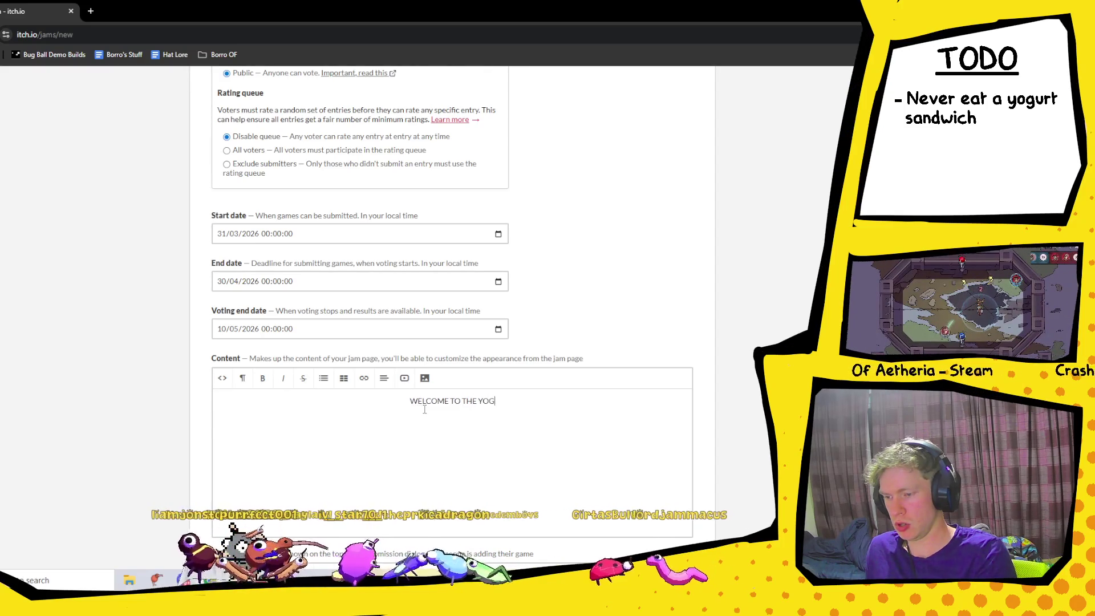
pyautogui.write('AND')
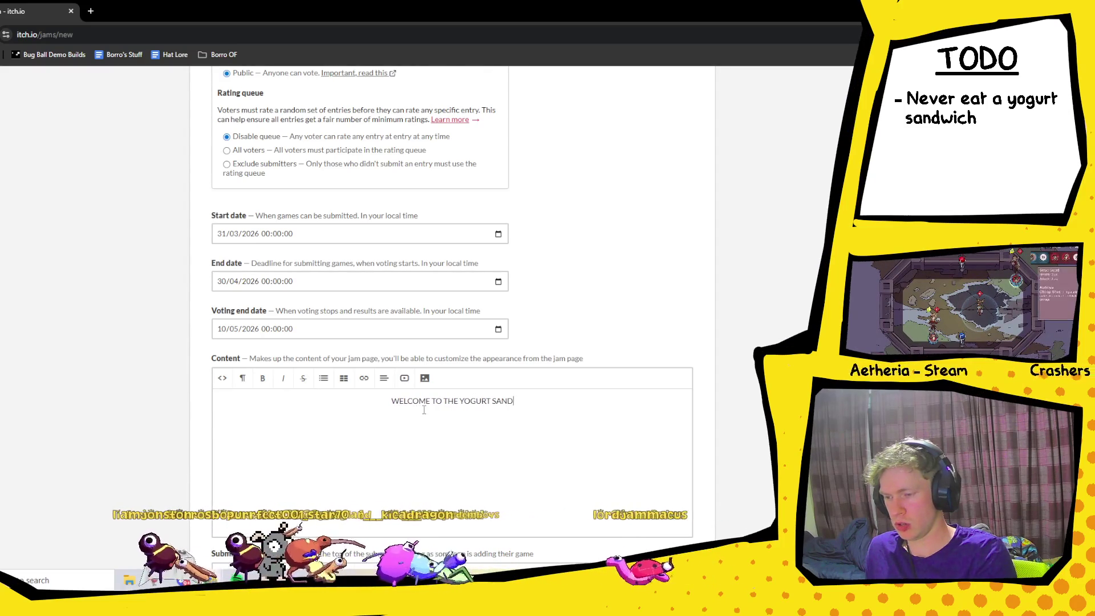
pyautogui.write('WI')
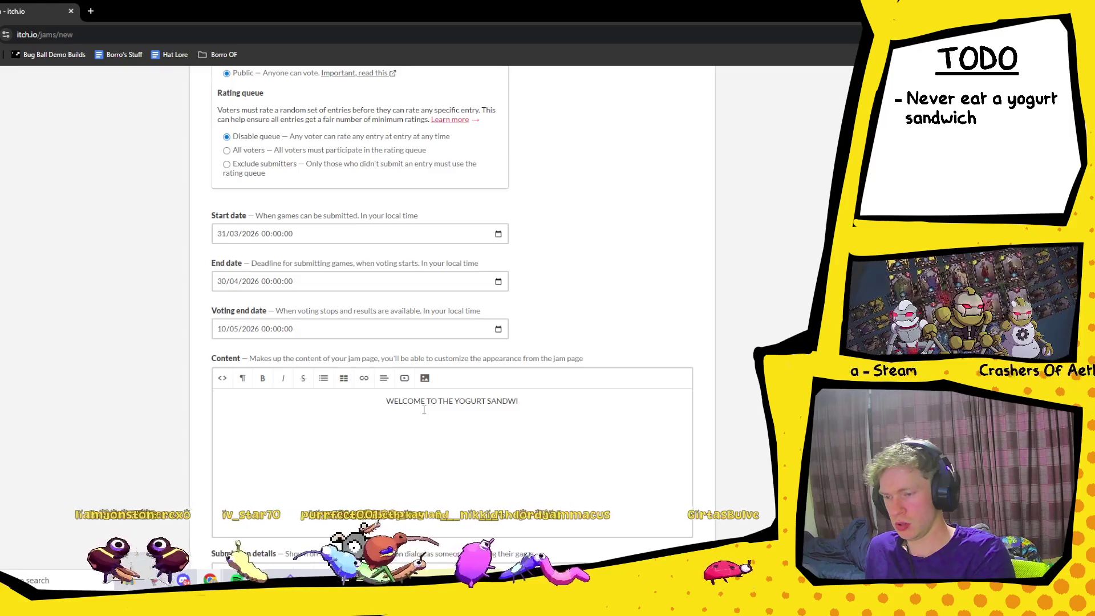
pyautogui.write('CH JAM')
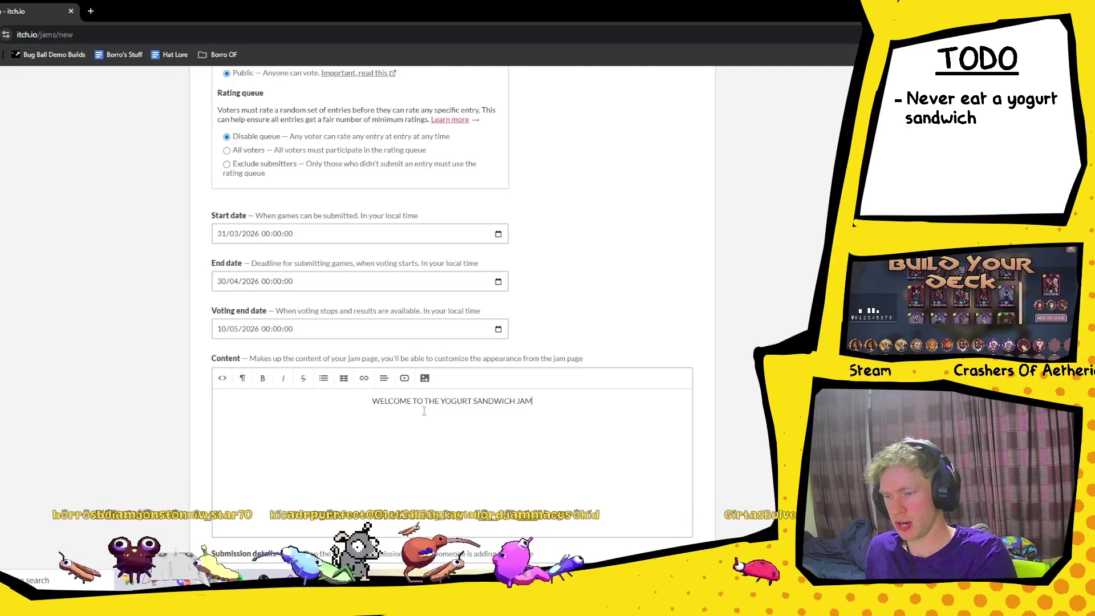
pyautogui.press('Return')
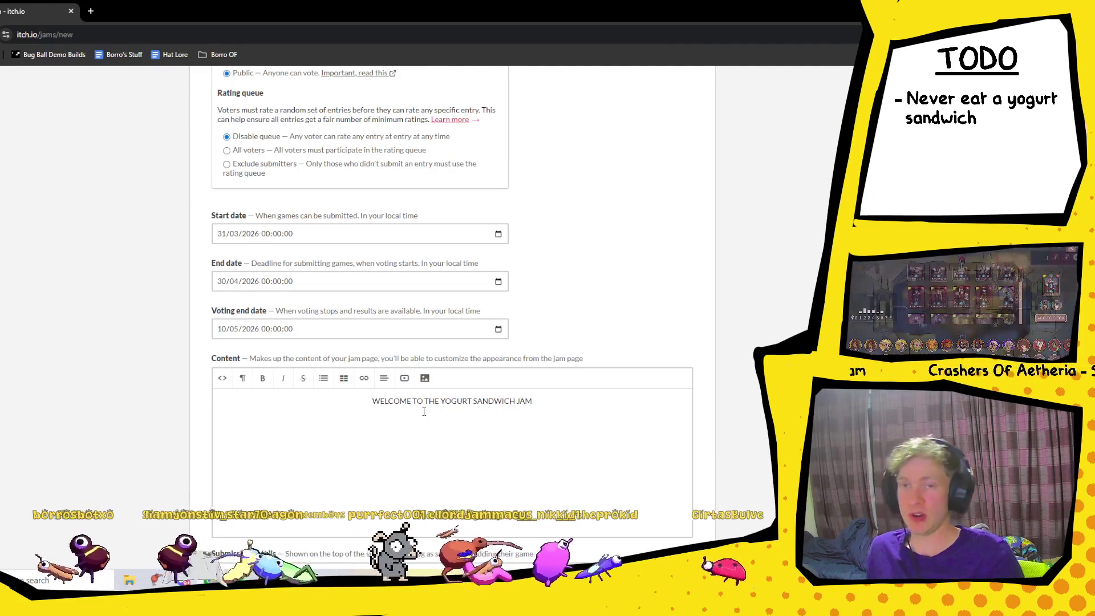
pyautogui.press('Return')
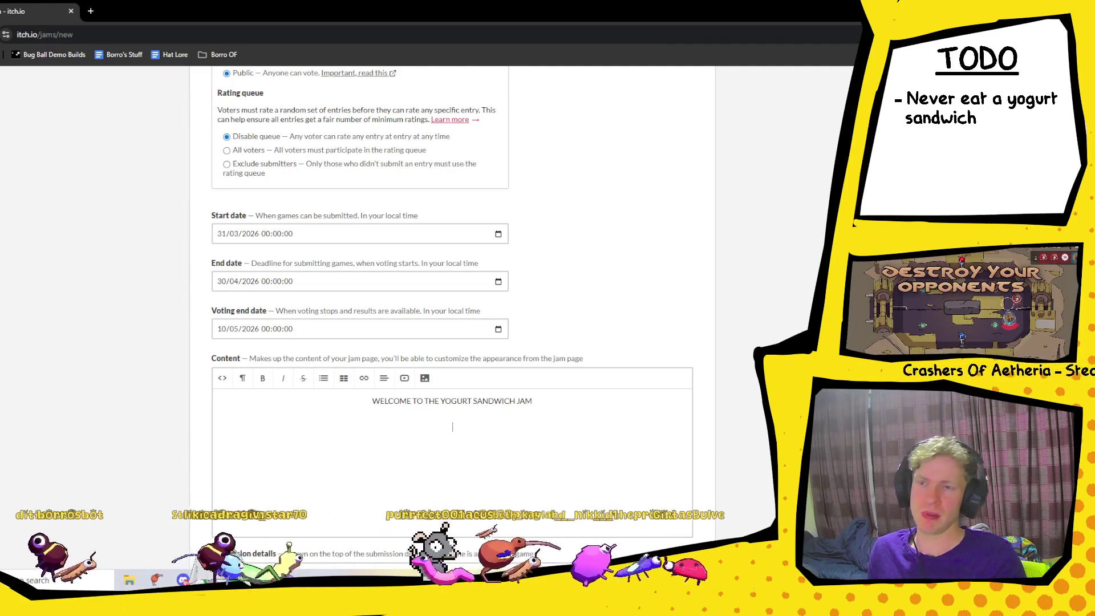
pyautogui.scroll(10, 577, 355)
pyautogui.scroll(-1, 540, 281)
pyautogui.scroll(-10, 540, 281)
pyautogui.scroll(11, 556, 459)
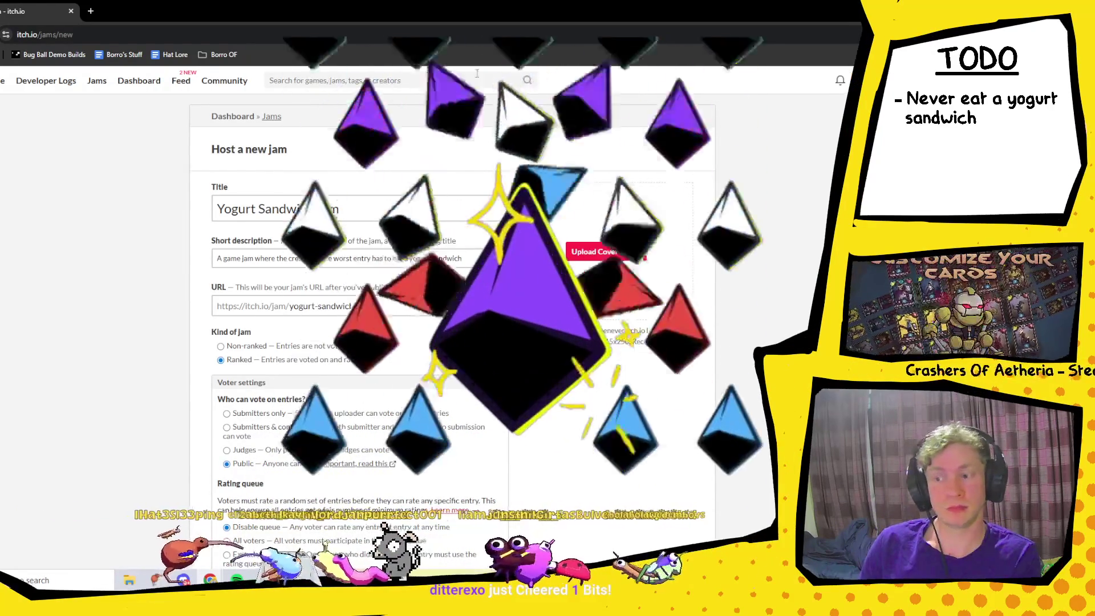
pyautogui.scroll(-4, 431, 153)
pyautogui.scroll(-2, 511, 481)
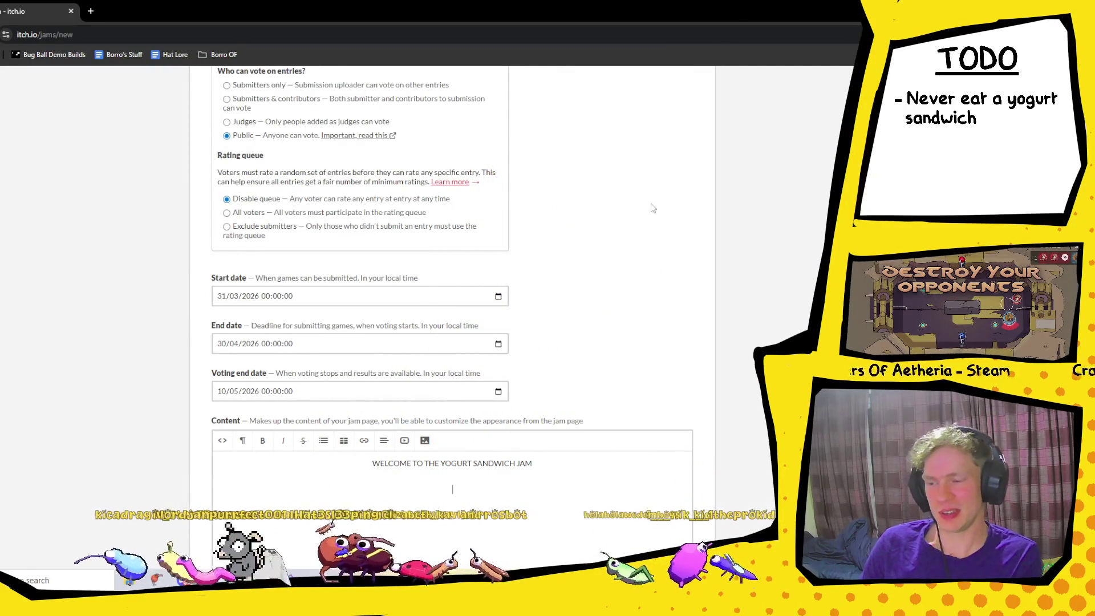
pyautogui.scroll(4, 653, 208)
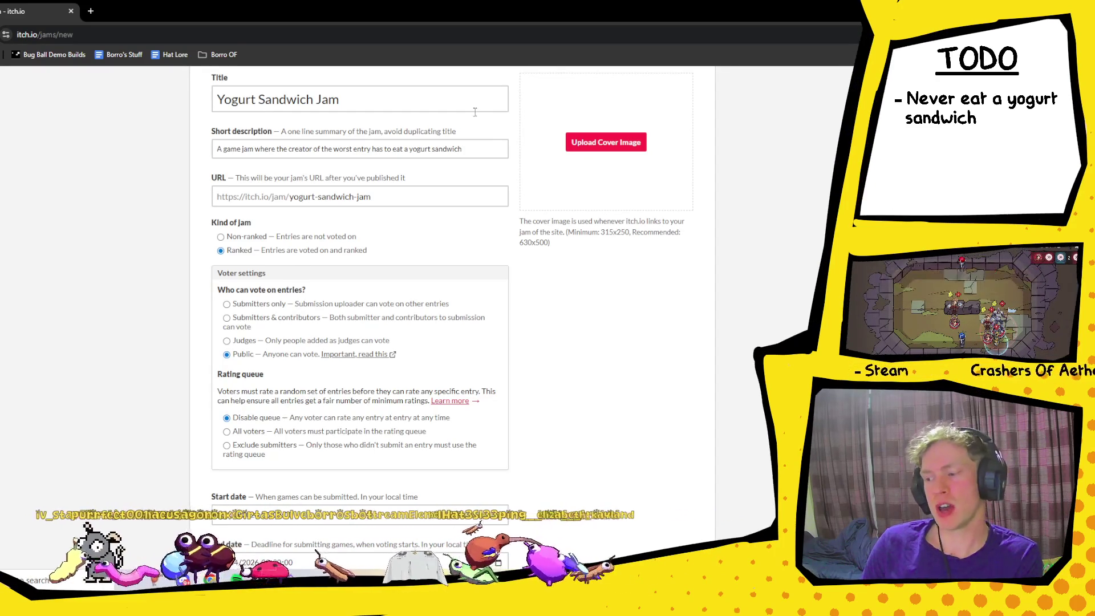
# - Scroll down to the Criteria section and check the Enjoyment and Art entries
pyautogui.click(490, 152)
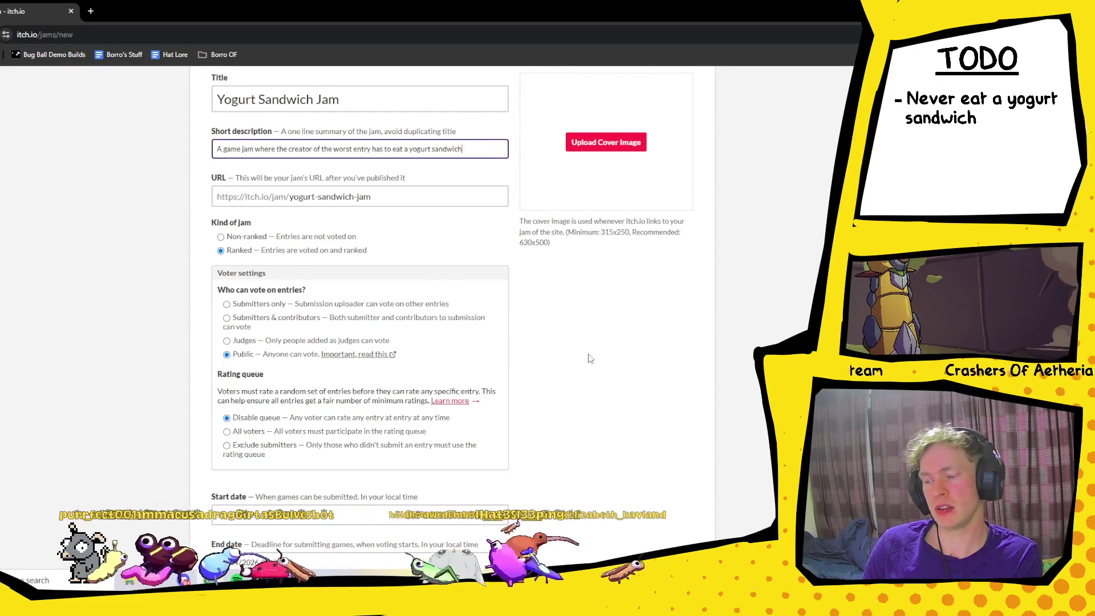
pyautogui.scroll(-2, 587, 360)
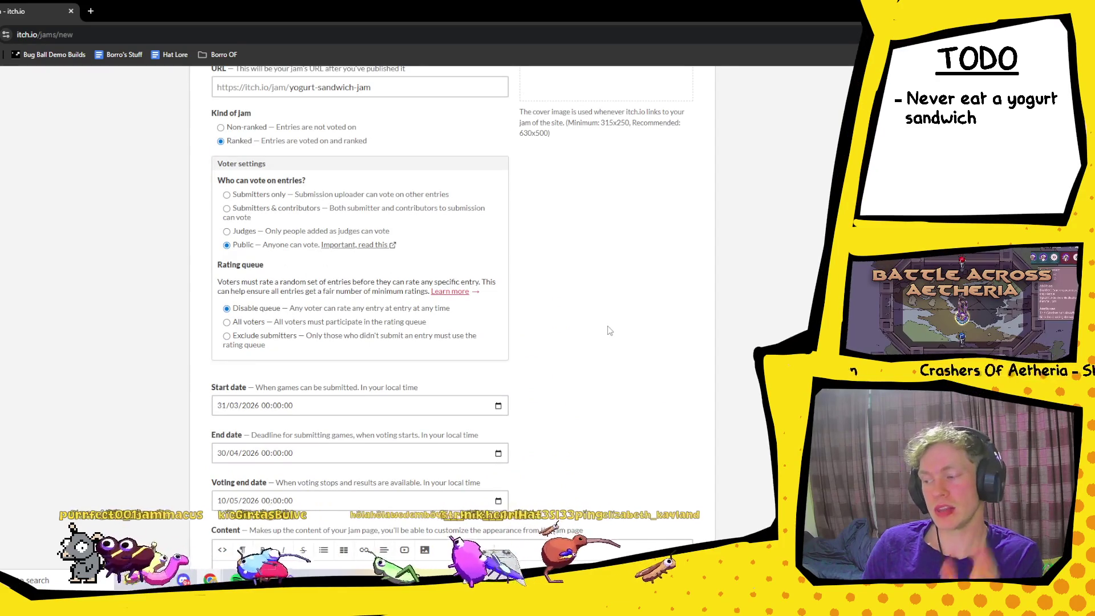
pyautogui.scroll(-2, 609, 331)
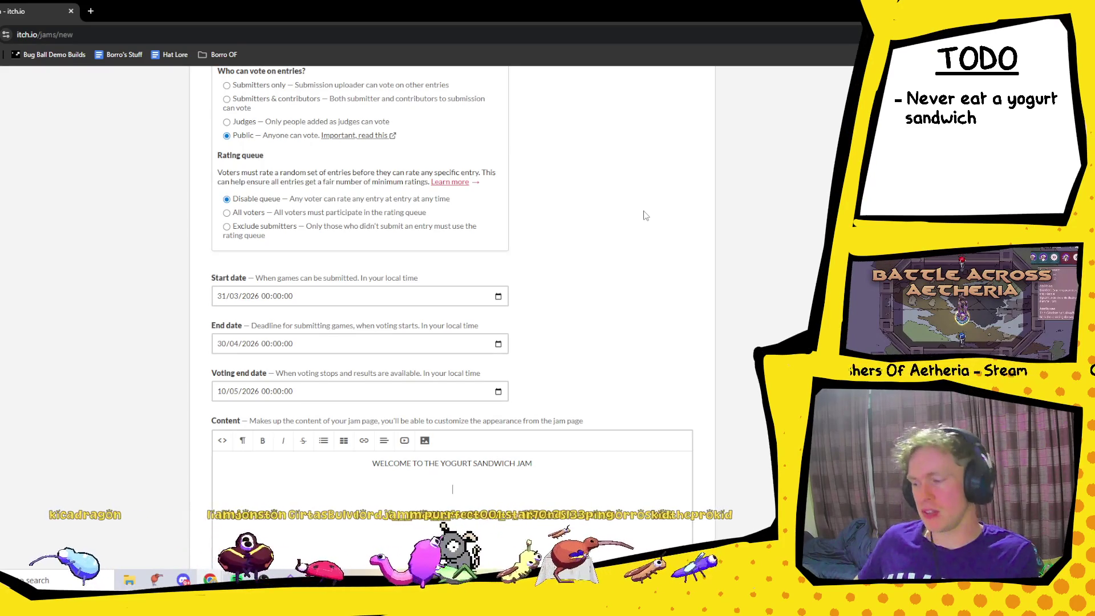
pyautogui.scroll(5, 614, 195)
pyautogui.scroll(-10, 448, 400)
pyautogui.scroll(-5, 448, 399)
pyautogui.click(301, 178)
pyautogui.click(252, 223)
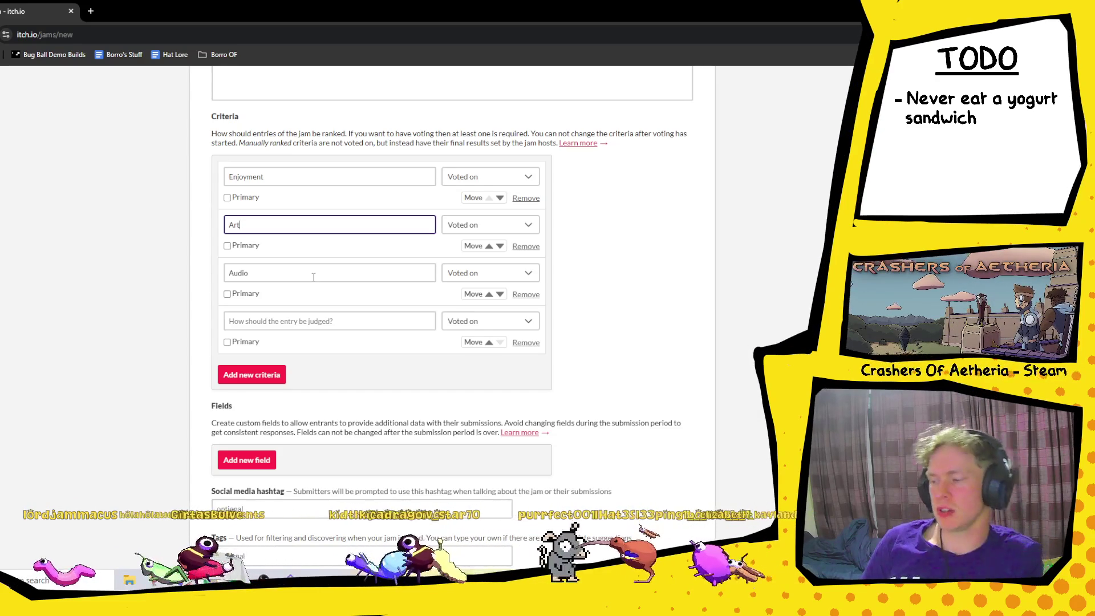
# - Name the empty fourth criterion Creativity
pyautogui.click(291, 319)
pyautogui.write('C')
pyautogui.press('BackSpace')
pyautogui.write('Creativity')
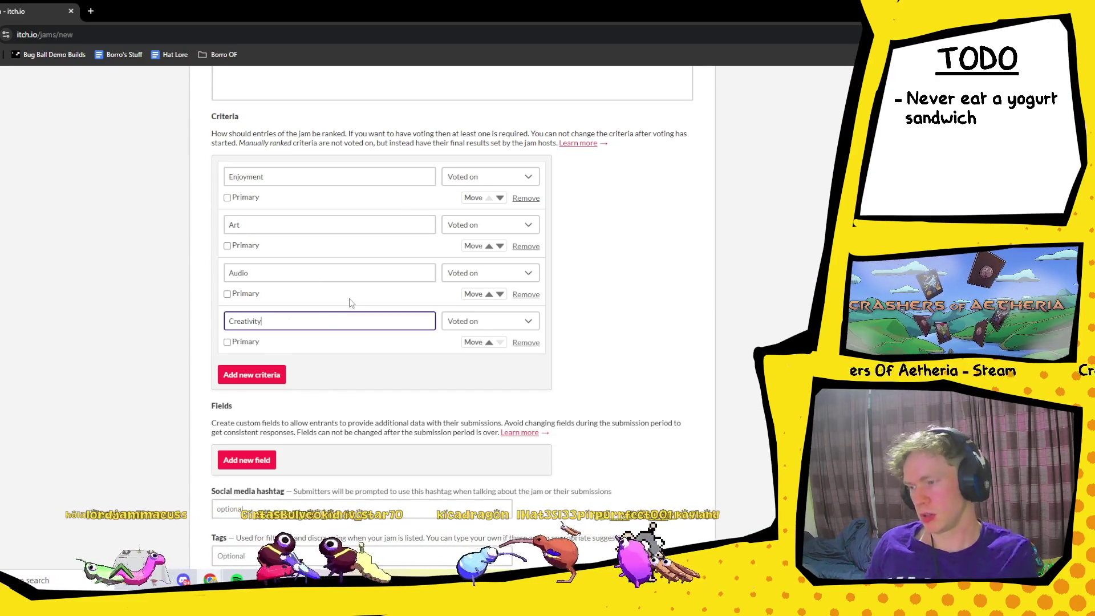
pyautogui.click(411, 354)
pyautogui.scroll(2, 463, 295)
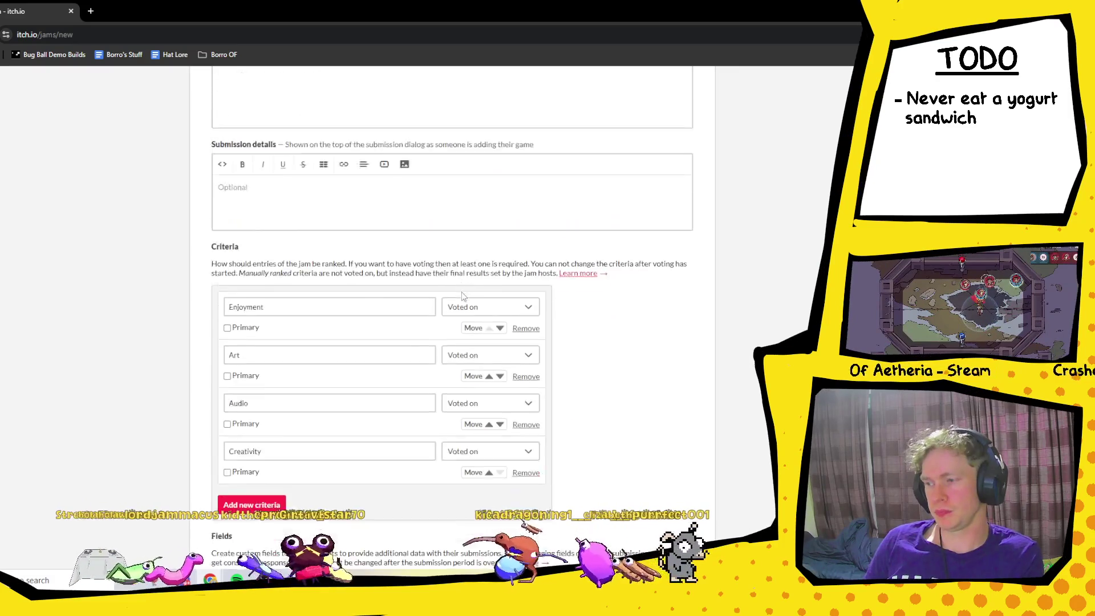
pyautogui.scroll(4, 463, 295)
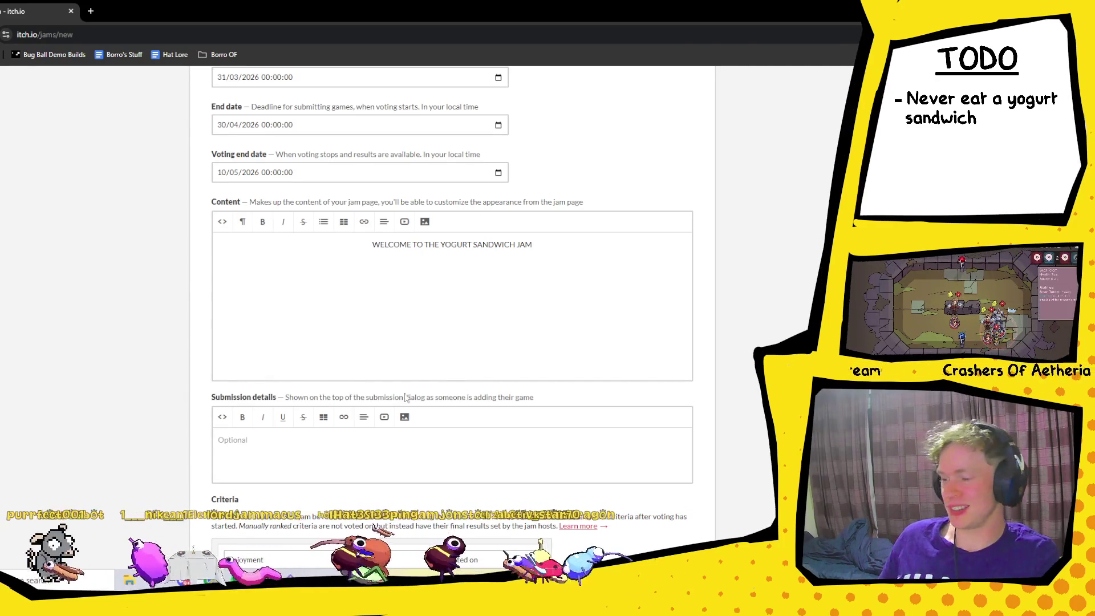
pyautogui.scroll(-10, 408, 384)
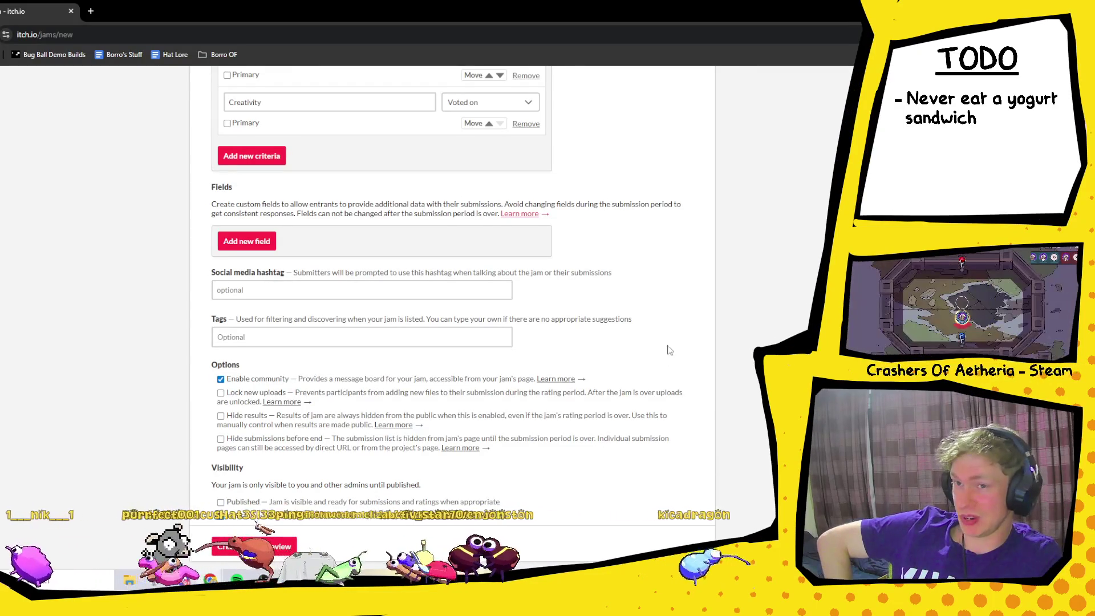
pyautogui.scroll(-1, 694, 324)
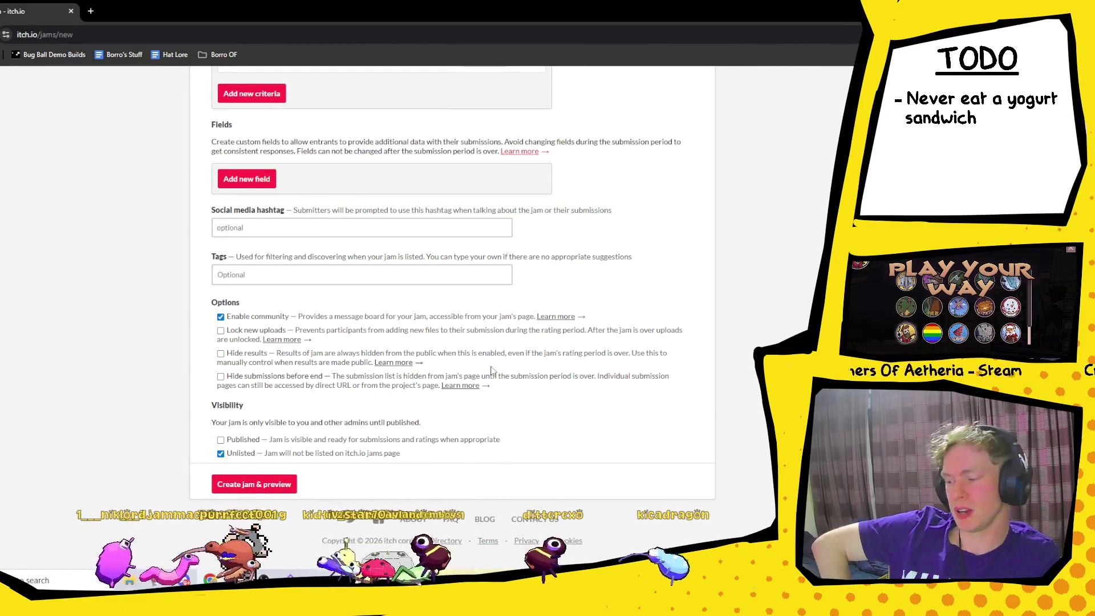
pyautogui.scroll(4, 366, 402)
pyautogui.scroll(6, 366, 402)
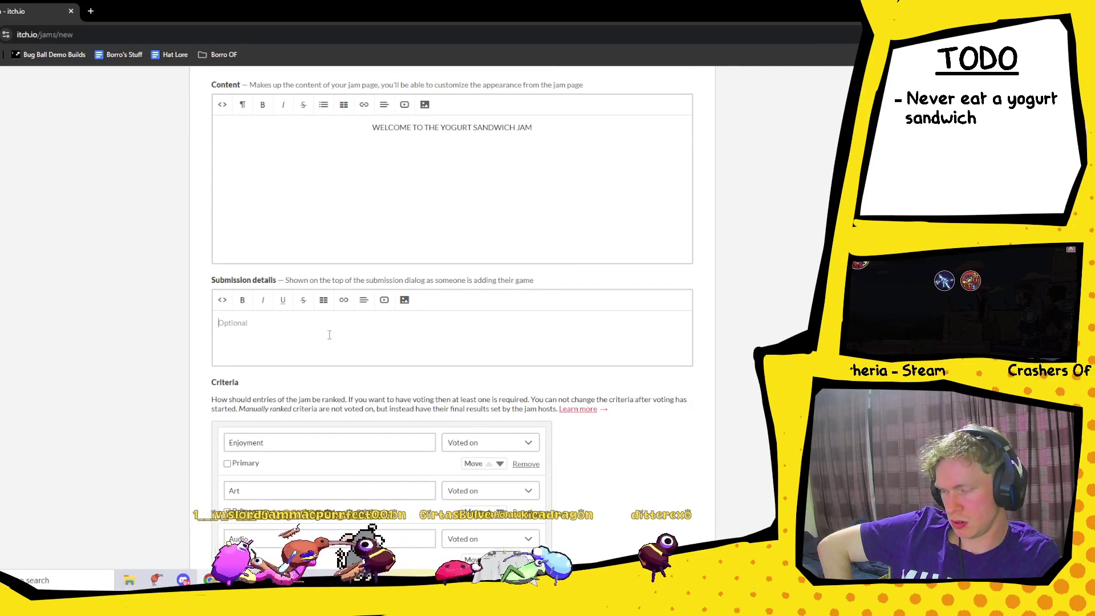
# - In a new tab, open Come Along Dear's MashUp Game Jam 2024 submission page from the itch.io dashboard
pyautogui.click(90, 11)
pyautogui.write('itch.io/dashboard')
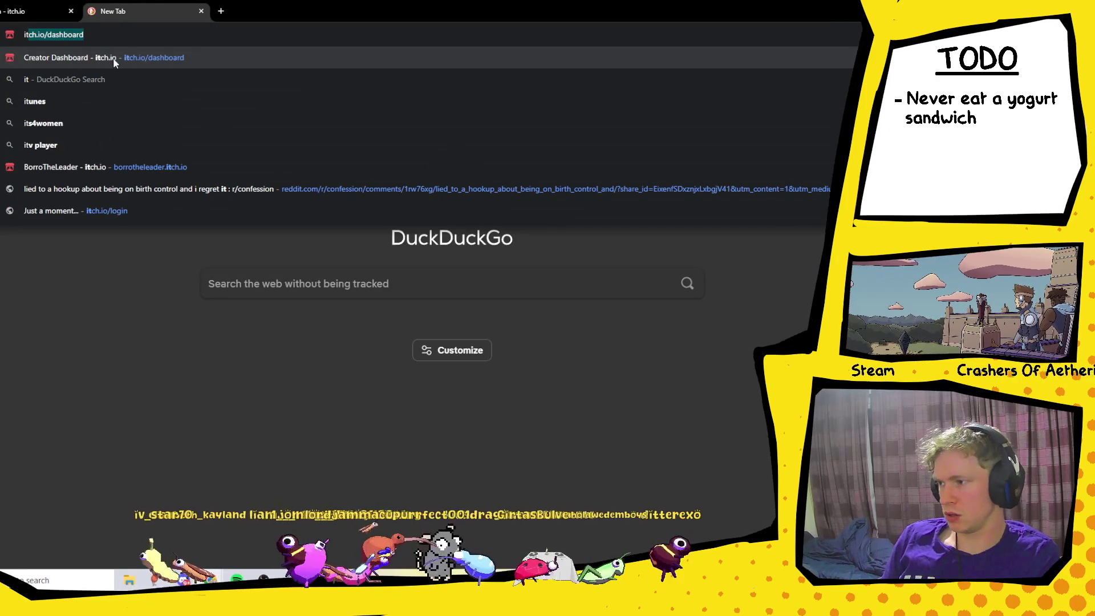
pyautogui.press('Return')
pyautogui.scroll(-1, 348, 230)
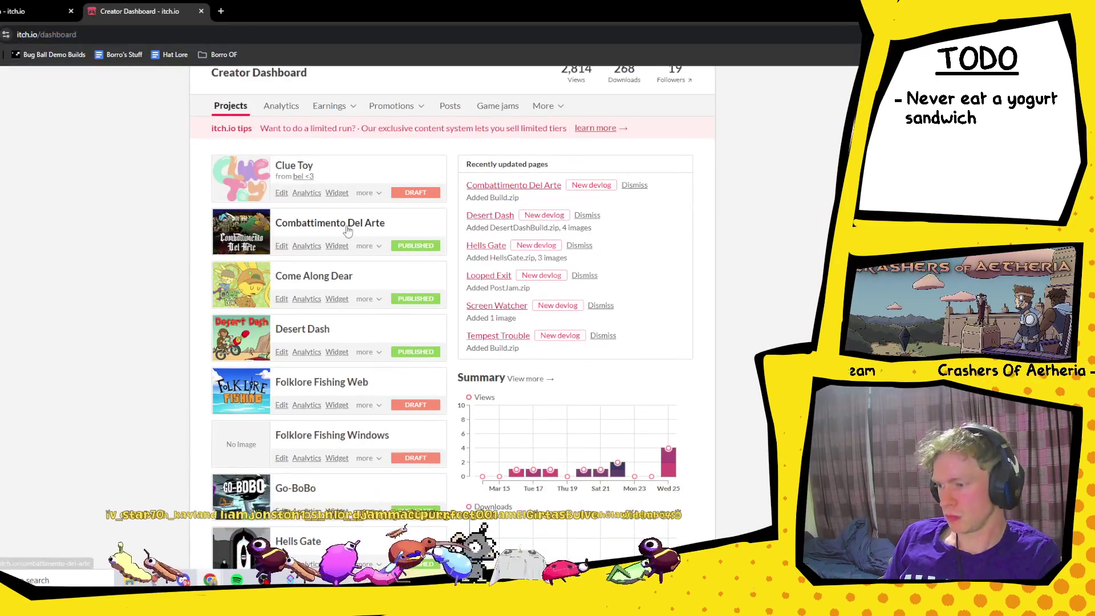
pyautogui.click(324, 276)
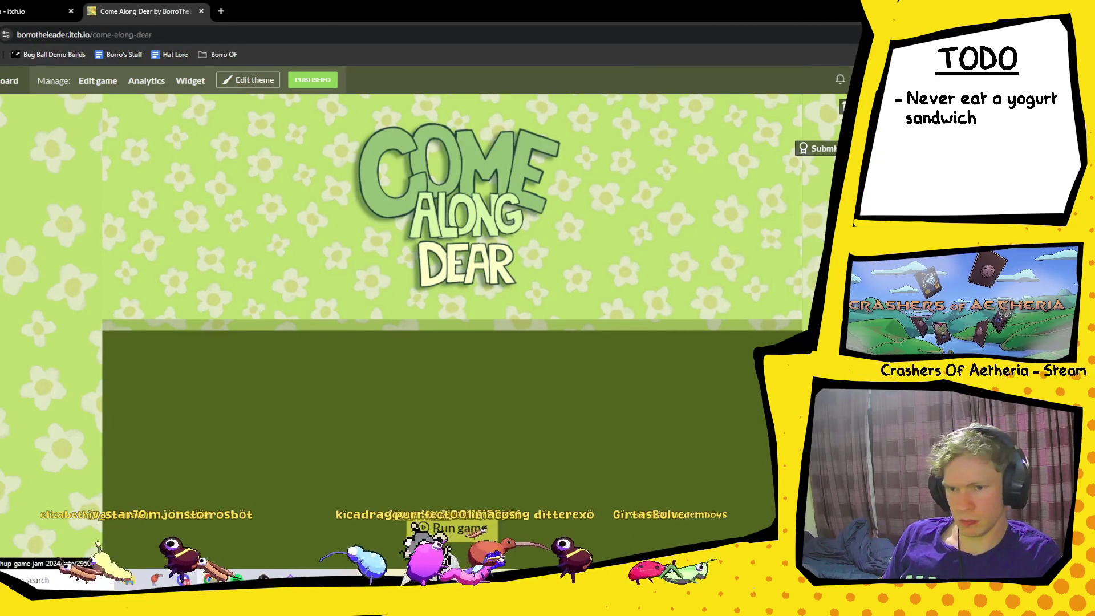
pyautogui.click(819, 148)
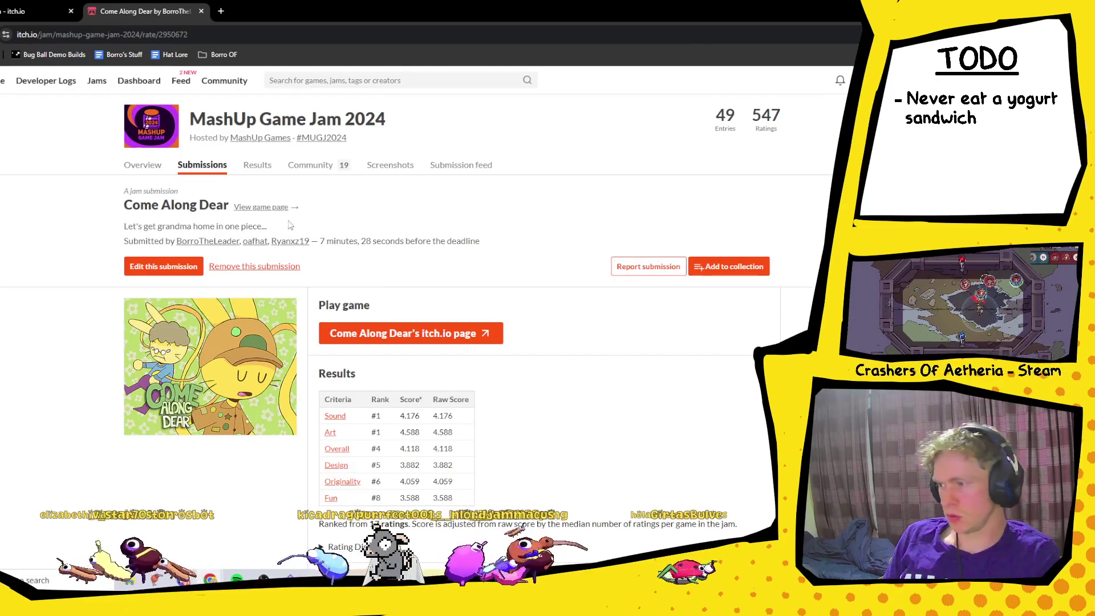
pyautogui.scroll(-1, 318, 233)
pyautogui.scroll(1, 286, 228)
pyautogui.click(154, 175)
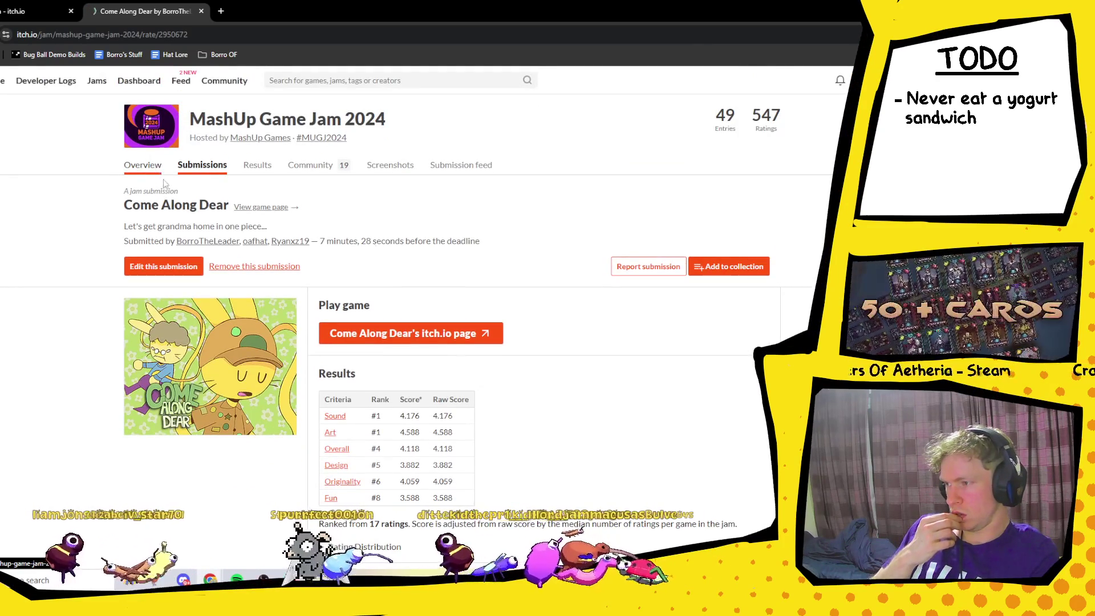
pyautogui.scroll(-4, 654, 313)
pyautogui.scroll(-1, 653, 312)
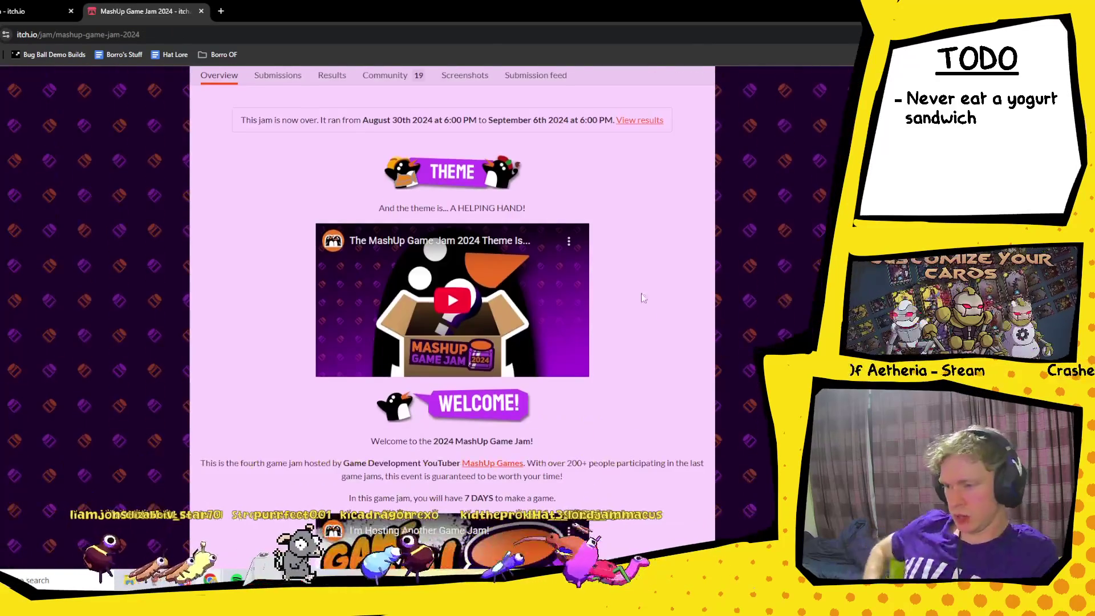
pyautogui.scroll(1, 595, 226)
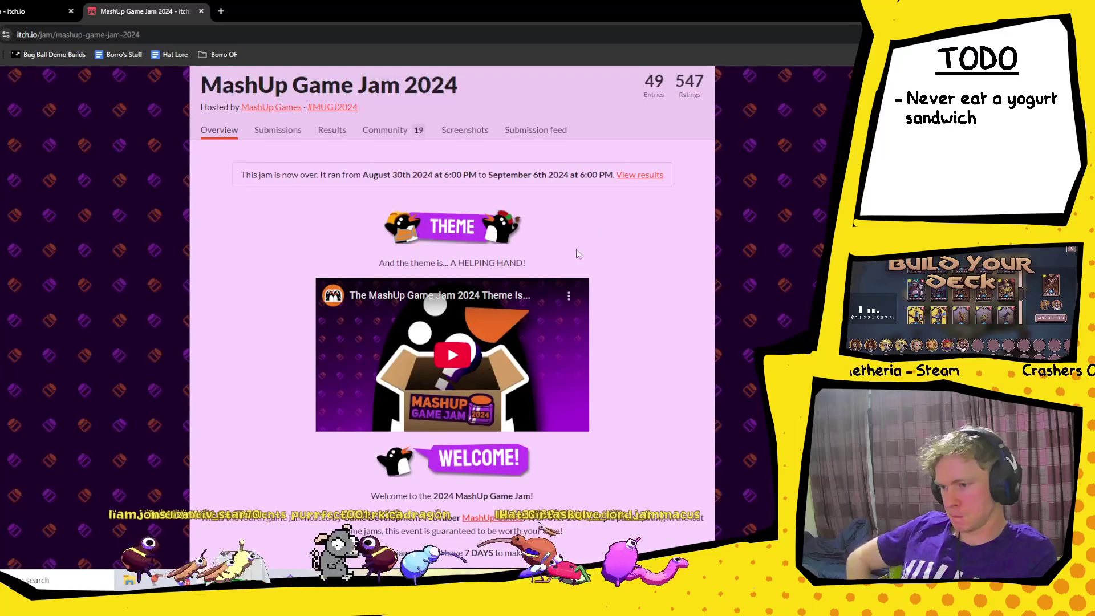
pyautogui.scroll(-5, 567, 224)
pyautogui.scroll(-9, 569, 229)
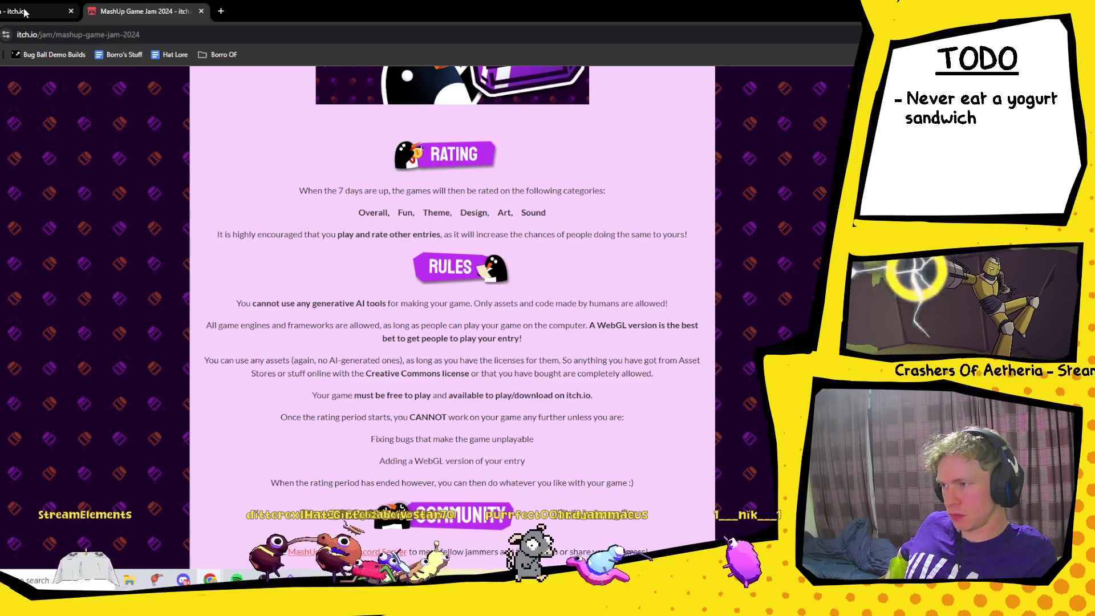
pyautogui.scroll(2, 458, 396)
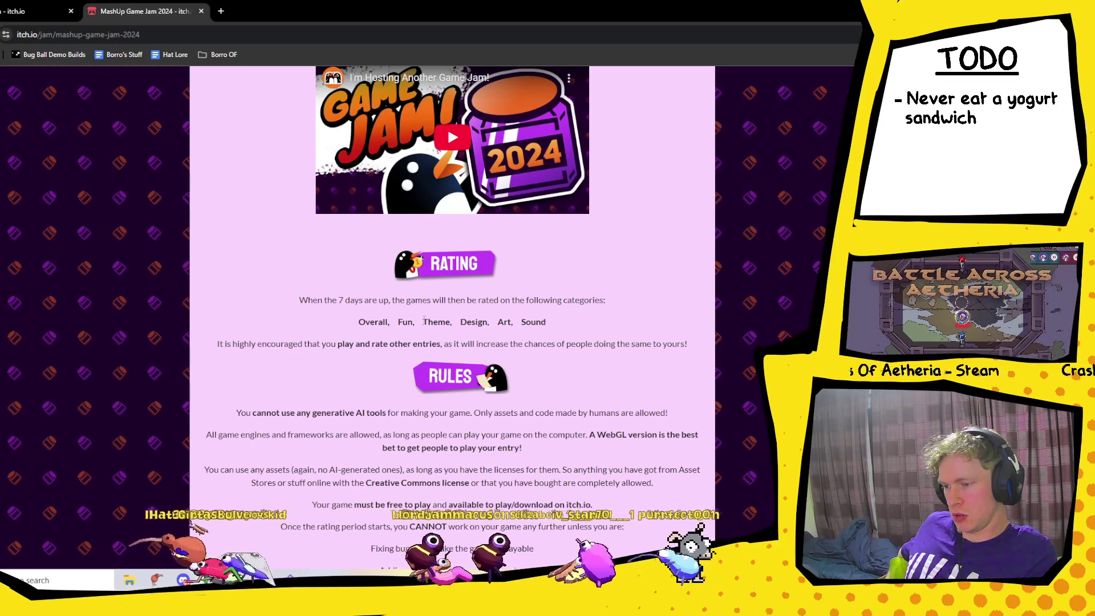
pyautogui.moveTo(423, 321); pyautogui.dragTo(478, 344)
pyautogui.click(401, 317)
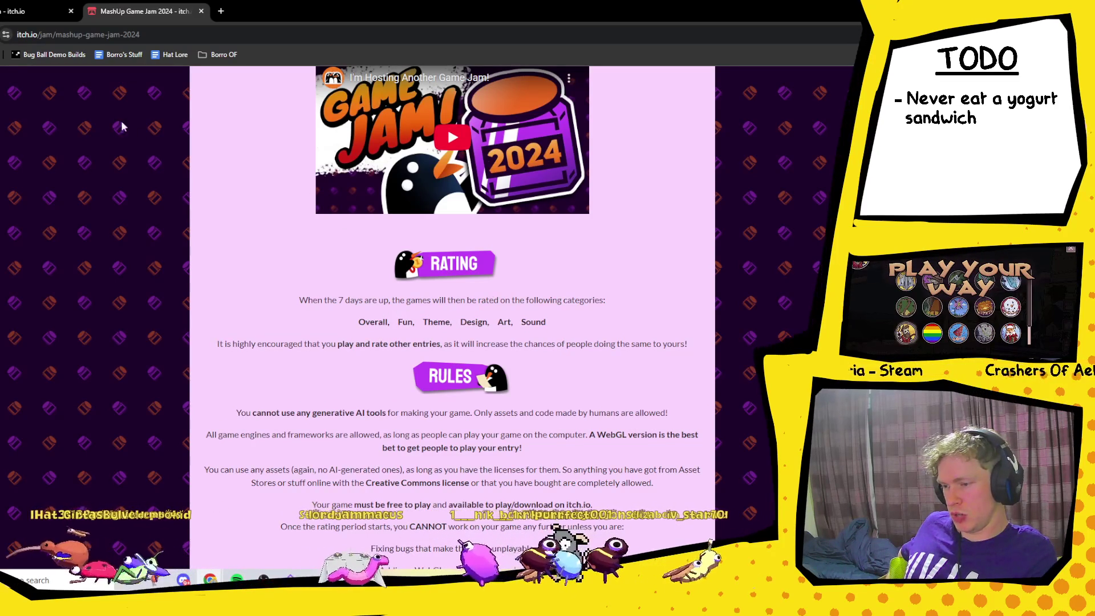
pyautogui.click(32, 9)
# - Type 'The Yogurt Sandwich Jam is the first' below the heading, fixing capitalisation and typos
pyautogui.scroll(2, 537, 255)
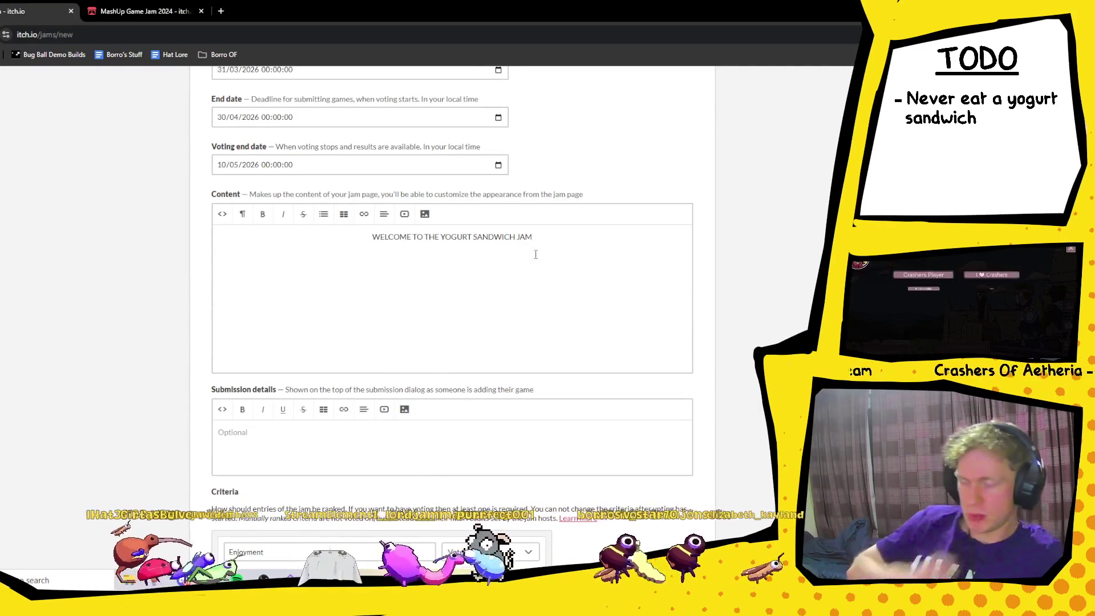
pyautogui.write('Th')
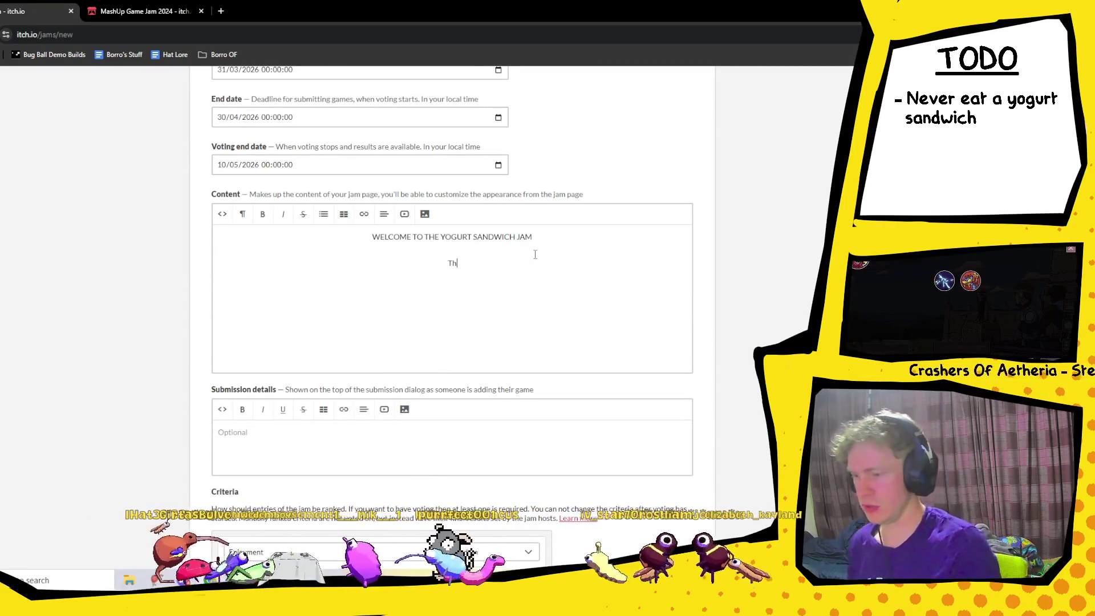
pyautogui.write('e ')
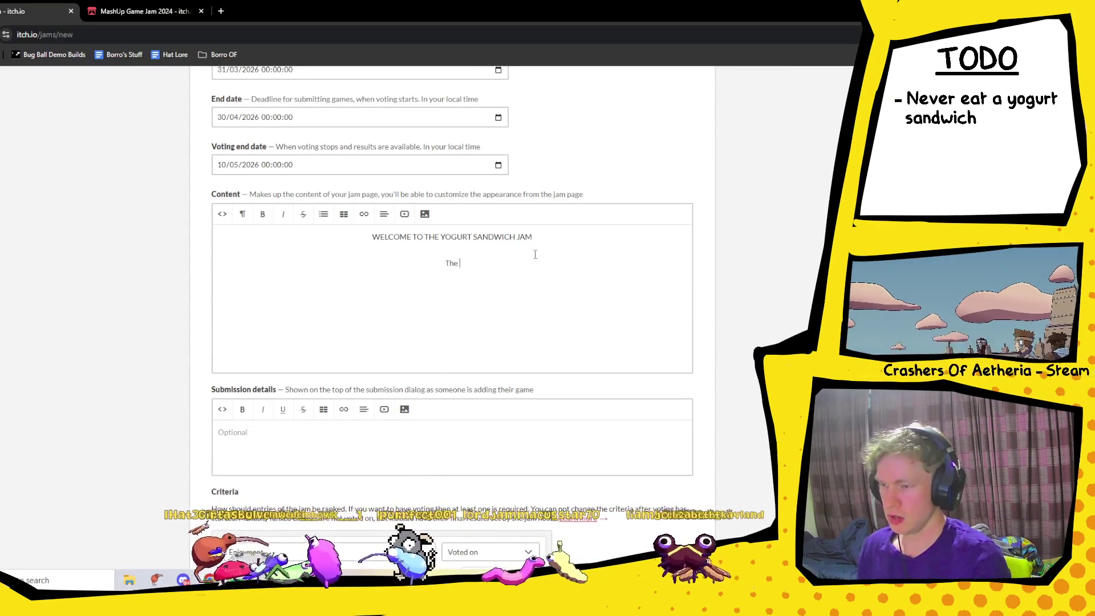
pyautogui.write('yogurt ')
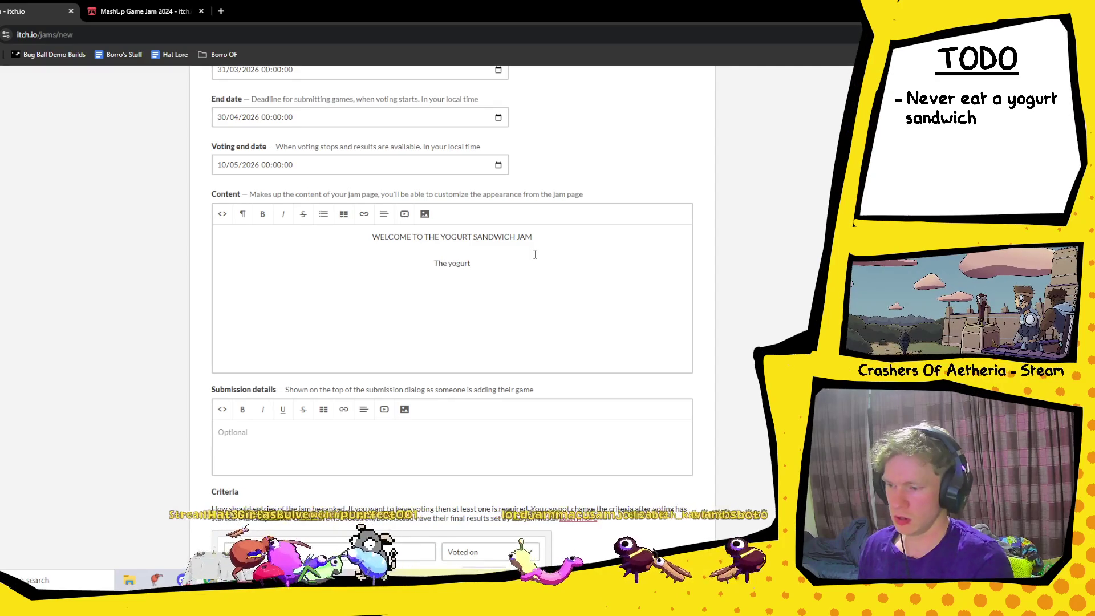
pyautogui.write('sandwi')
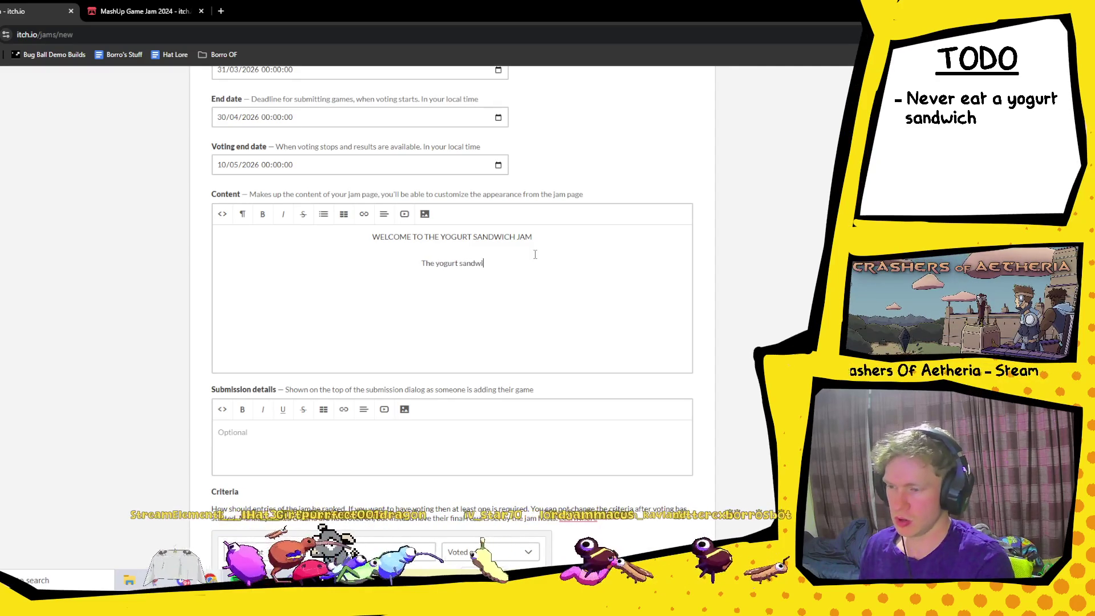
pyautogui.write('ch ja')
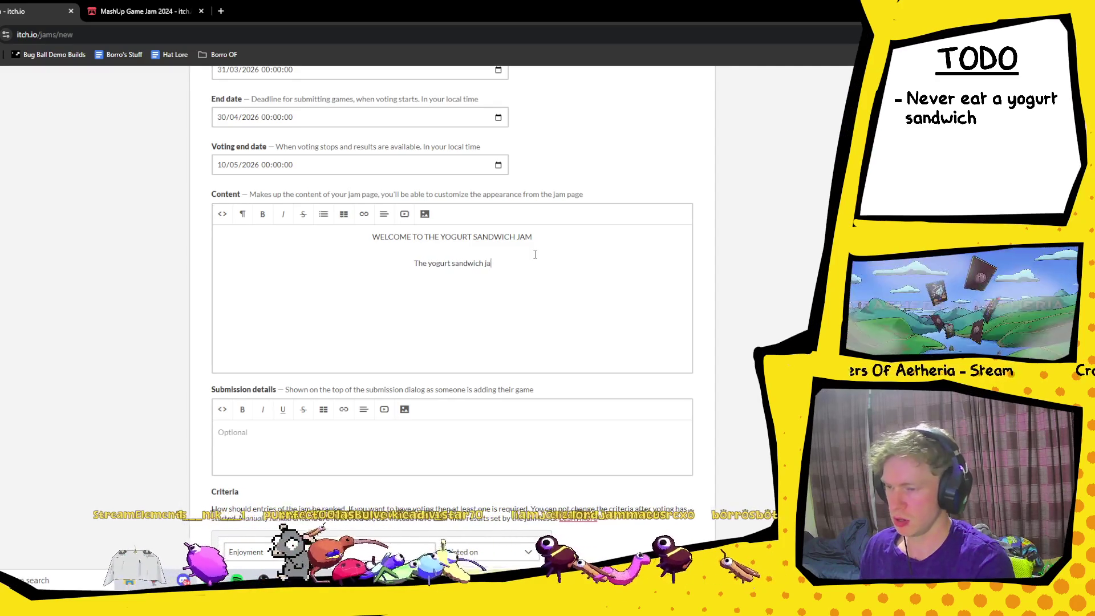
pyautogui.write('m is the firss')
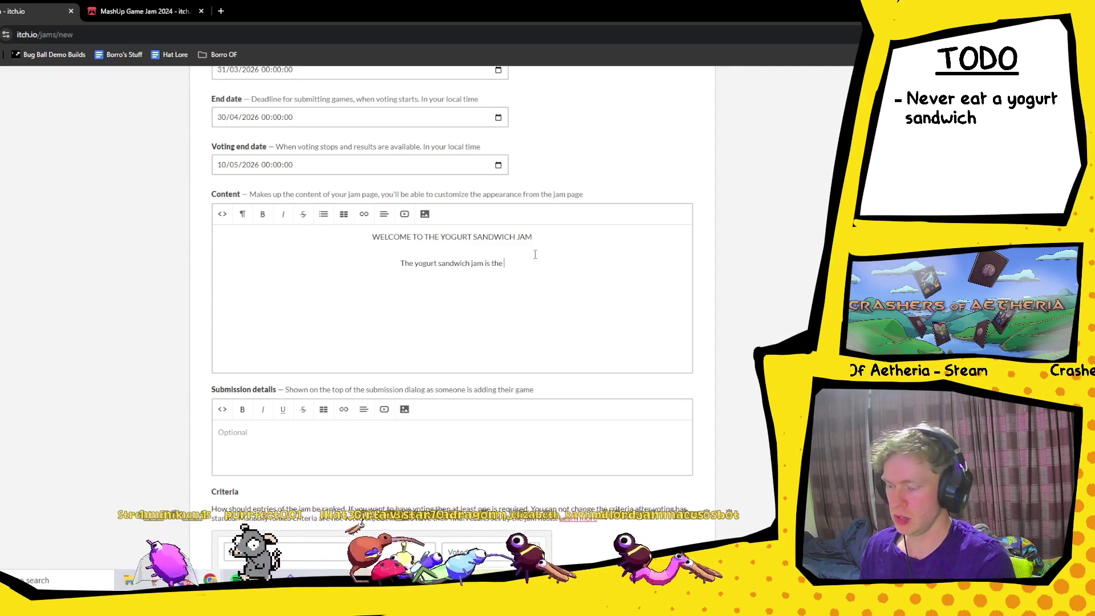
pyautogui.press('BackSpace')
pyautogui.write('t')
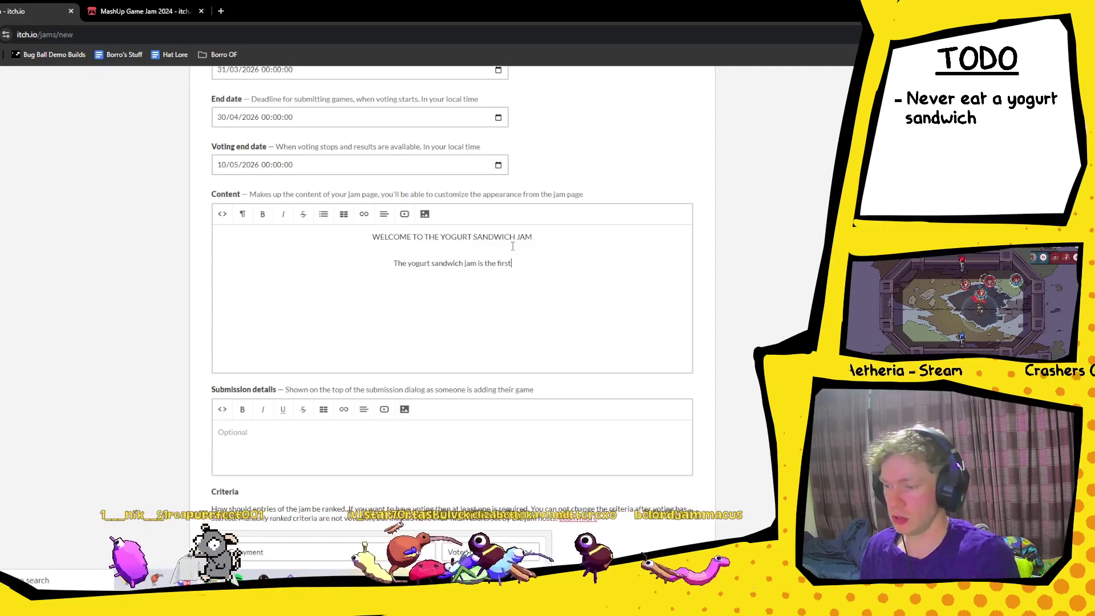
pyautogui.doubleClick(417, 264)
pyautogui.write('Yogurt')
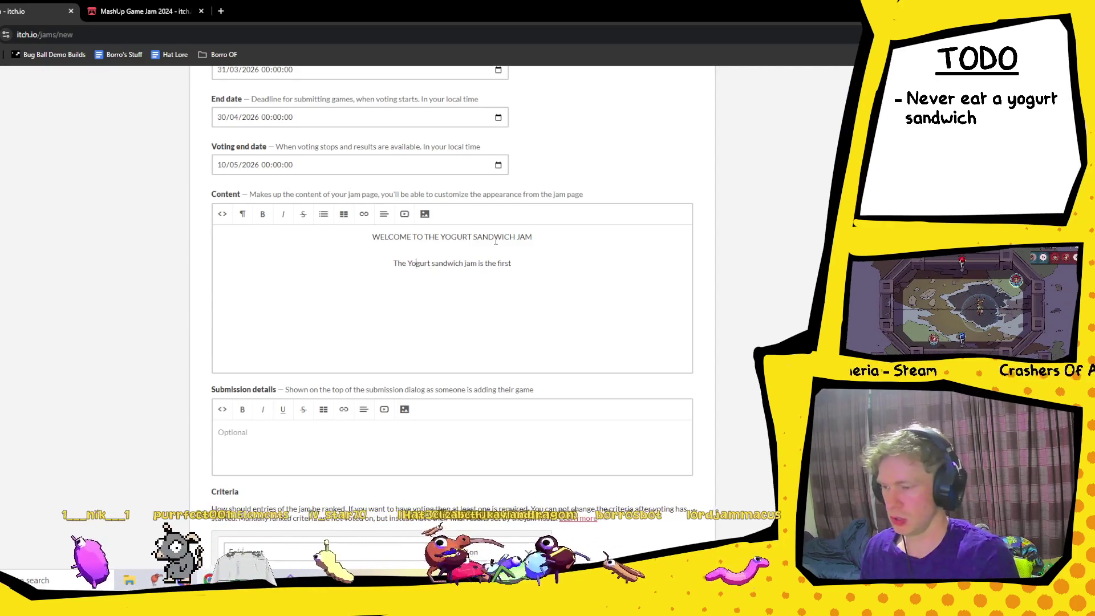
pyautogui.write('S')
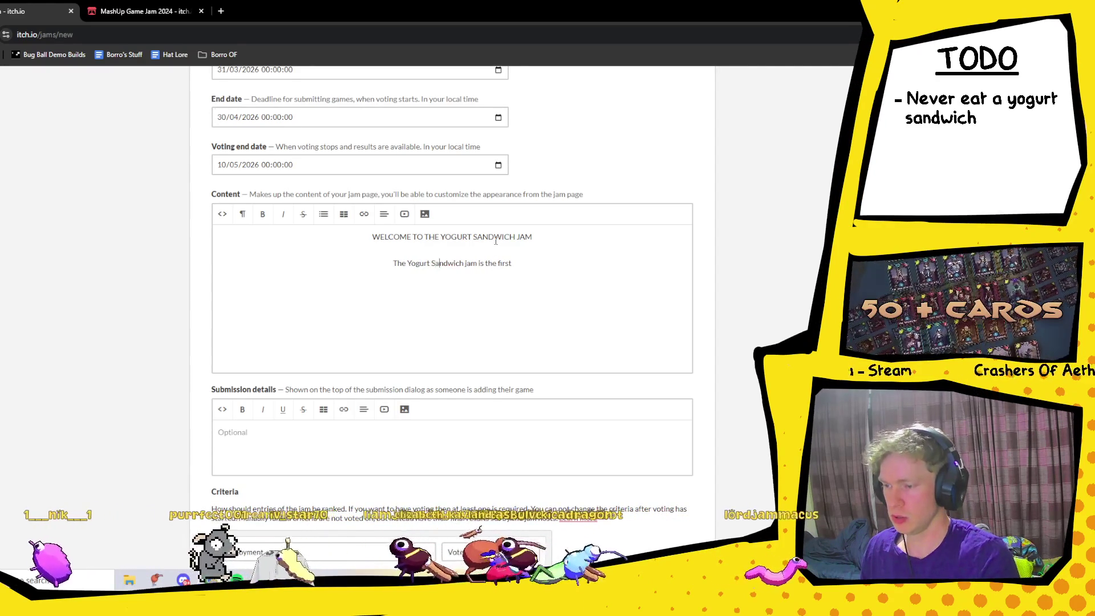
pyautogui.hotkey('ctrl', 'Right')
pyautogui.write('J')
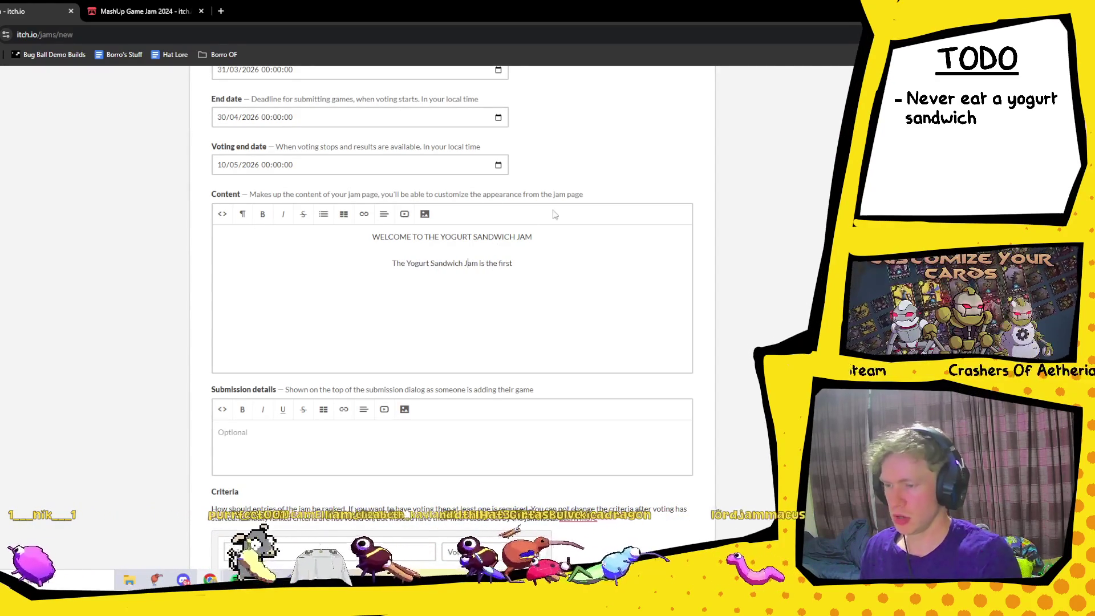
pyautogui.click(511, 271)
# - Continue with 'game jam of its kind where the winner will not recieve a reward but'
pyautogui.write('game jam of its')
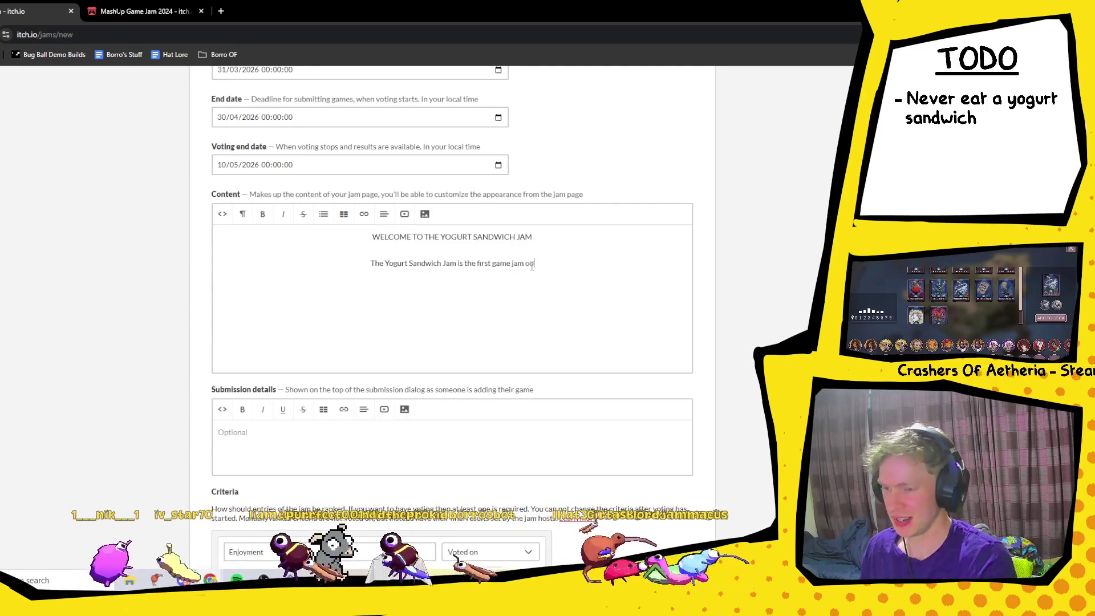
pyautogui.write(' kind where the winner')
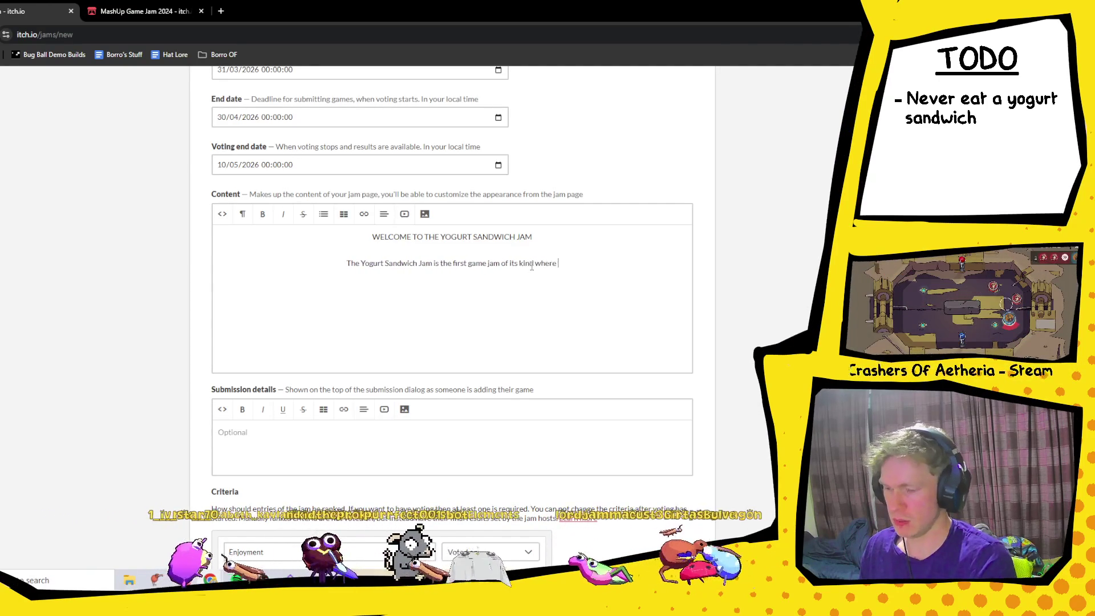
pyautogui.write(' will t')
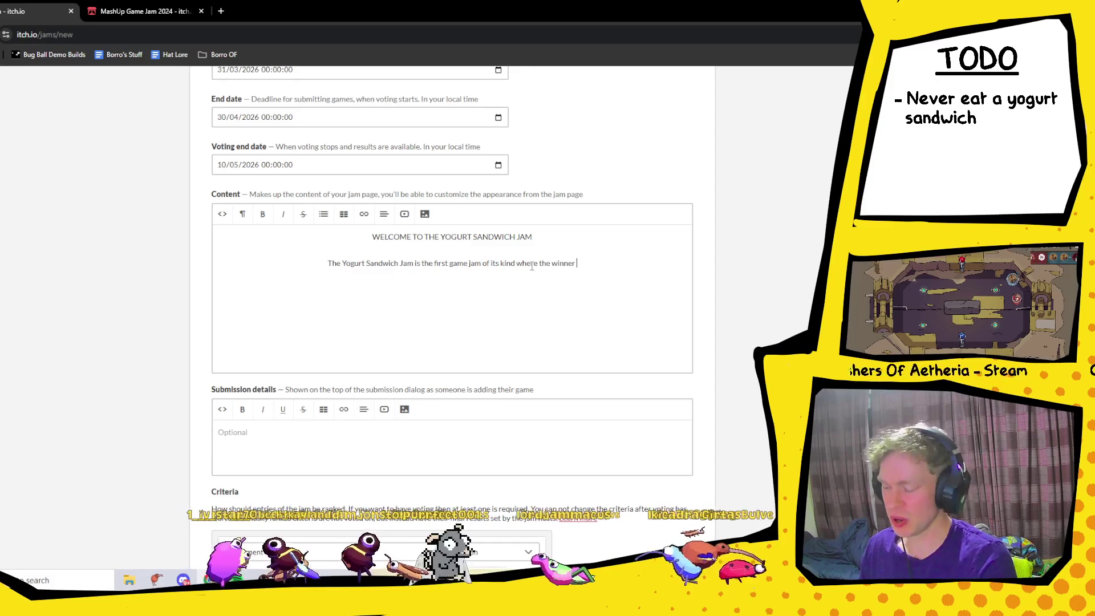
pyautogui.write('ake')
pyautogui.press('BackSpace')
pyautogui.press('BackSpace')
pyautogui.press('BackSpace')
pyautogui.write('not reciever')
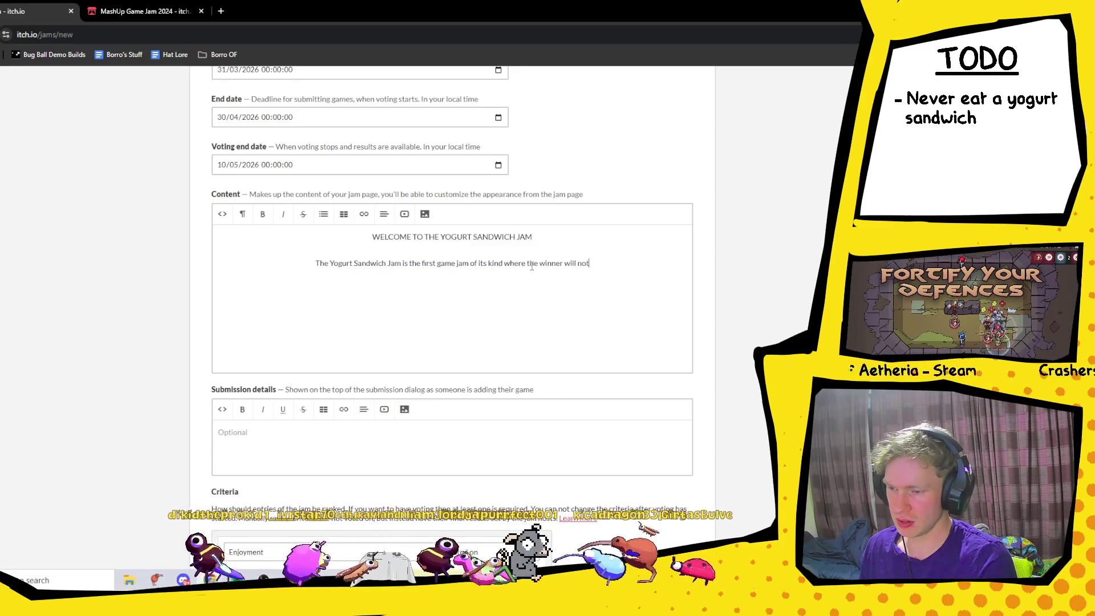
pyautogui.press('BackSpace')
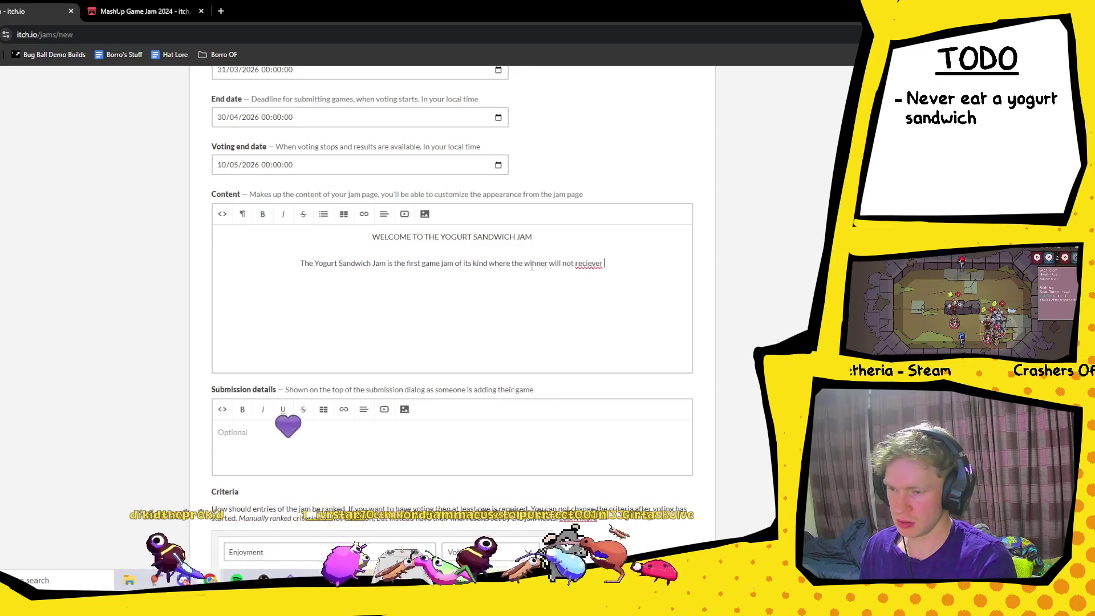
pyautogui.write('a reward but')
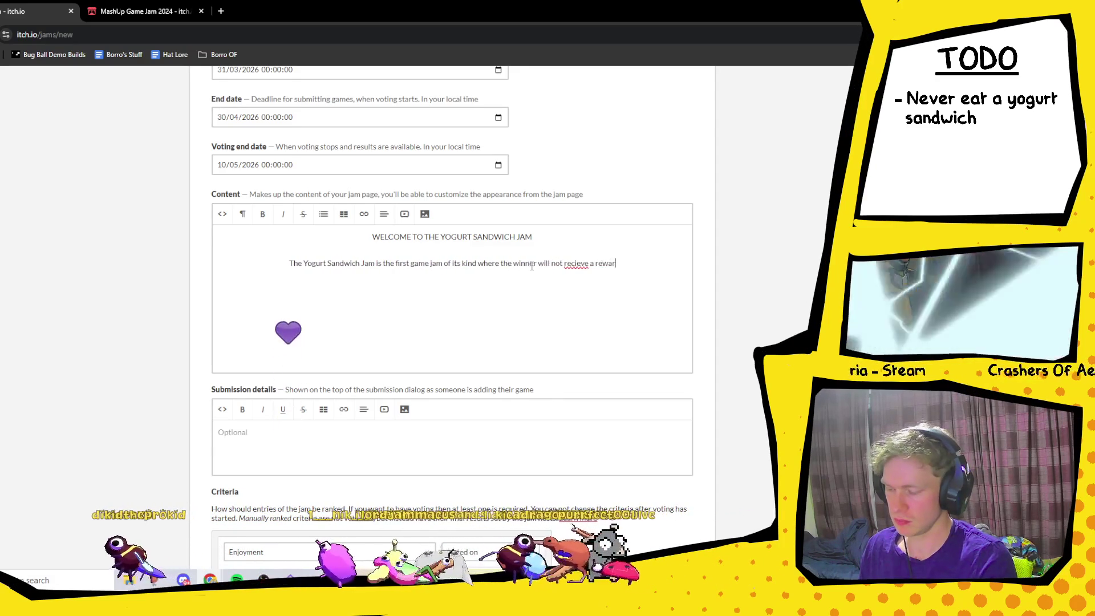
# - Correct both 'recieve' spellings and add 'loser will receive a punishment instead!'
pyautogui.rightClick(570, 264)
pyautogui.click(606, 282)
pyautogui.write('whoever')
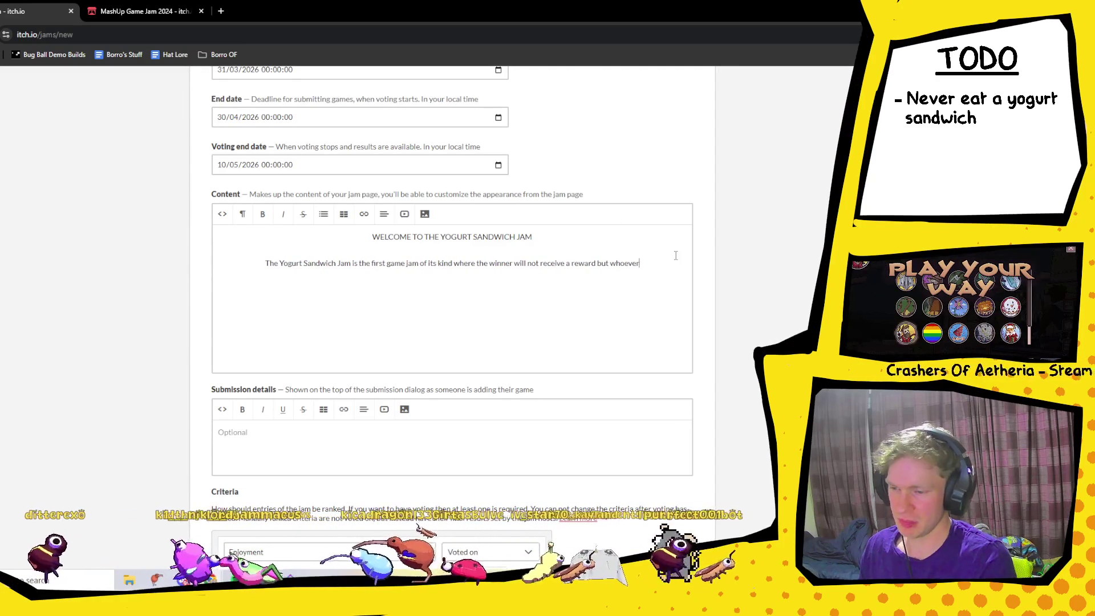
pyautogui.press('BackSpace')
pyautogui.press('BackSpace')
pyautogui.press('BackSpace')
pyautogui.write('loser will recieve a punish')
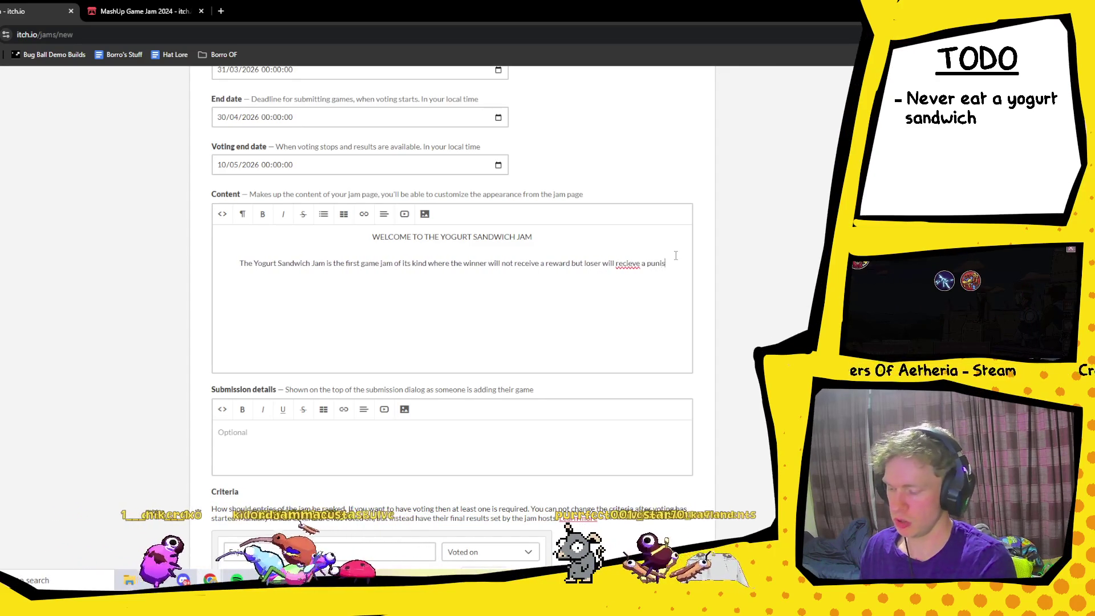
pyautogui.write('m')
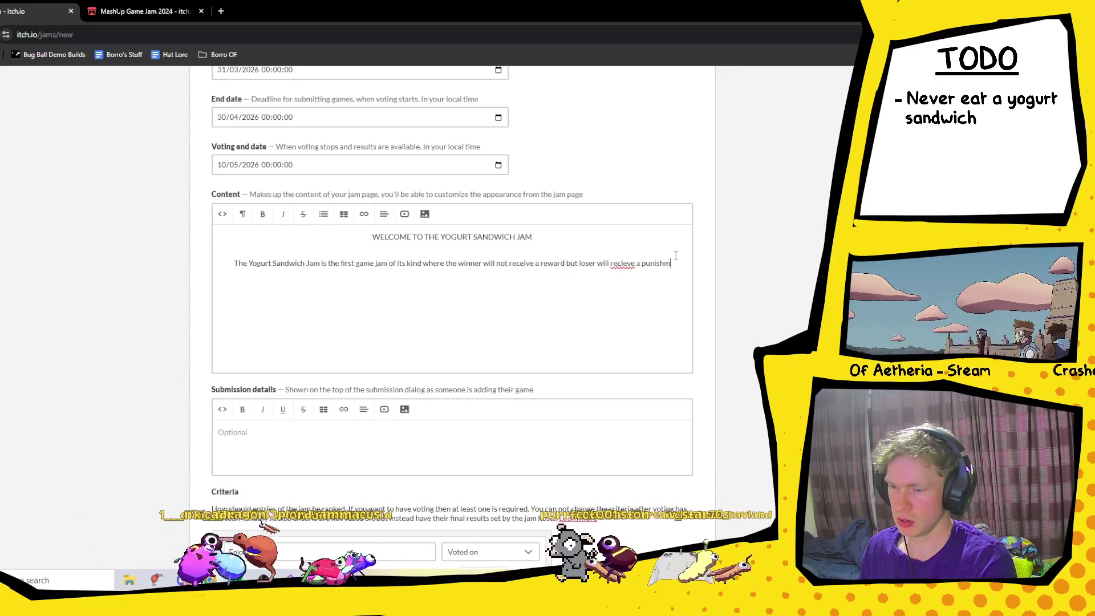
pyautogui.write('ent instead')
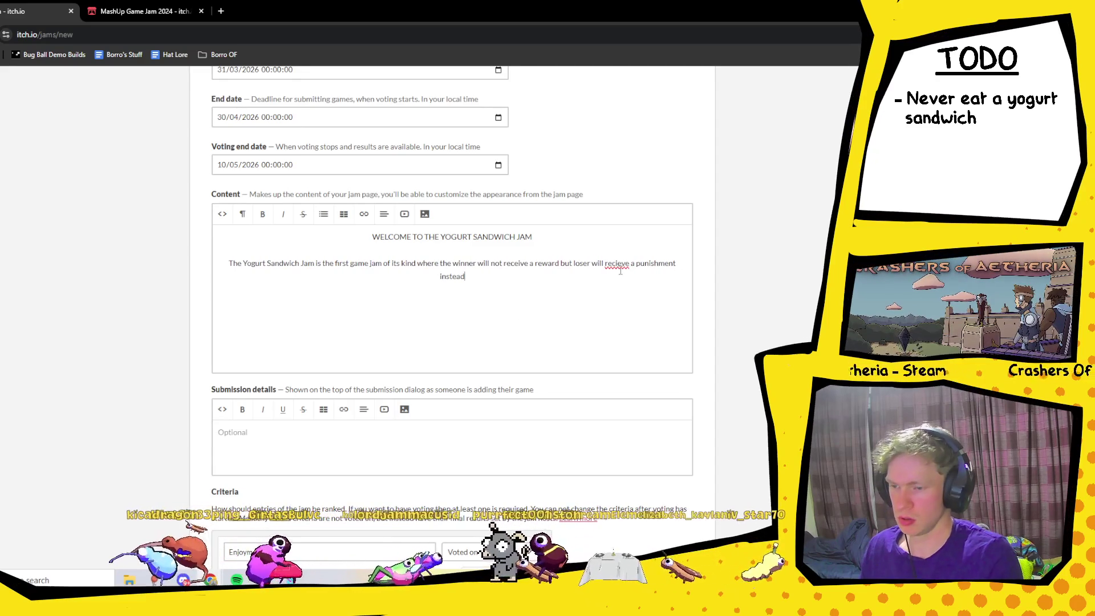
pyautogui.rightClick(621, 267)
pyautogui.click(642, 281)
pyautogui.write('!')
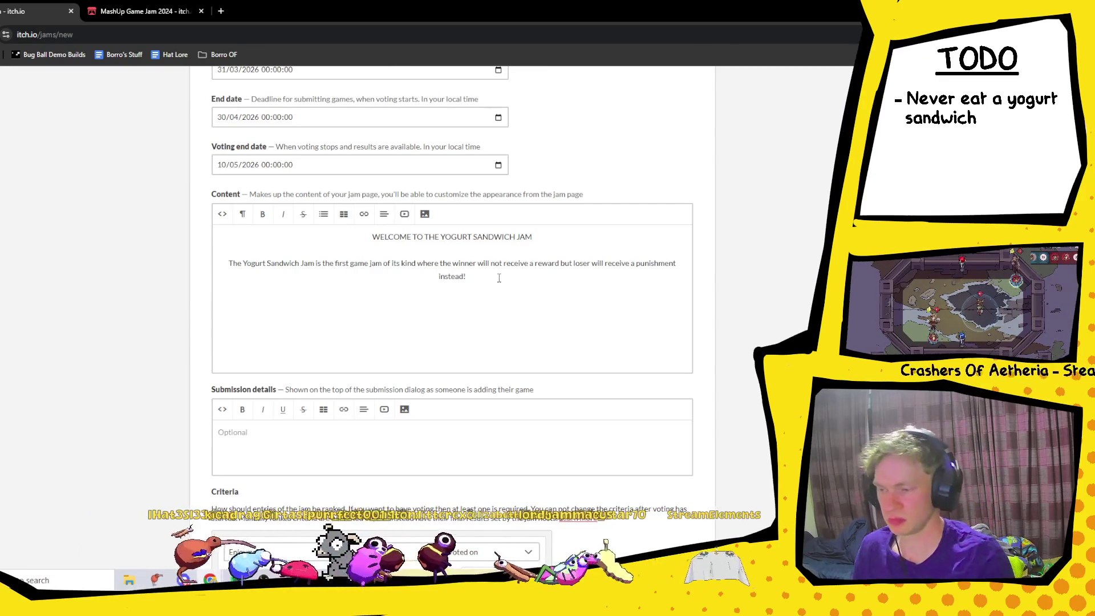
# - Add the consent to eat a yogurt sandwich if your game places last, then start a new paragraph
pyautogui.write('The ')
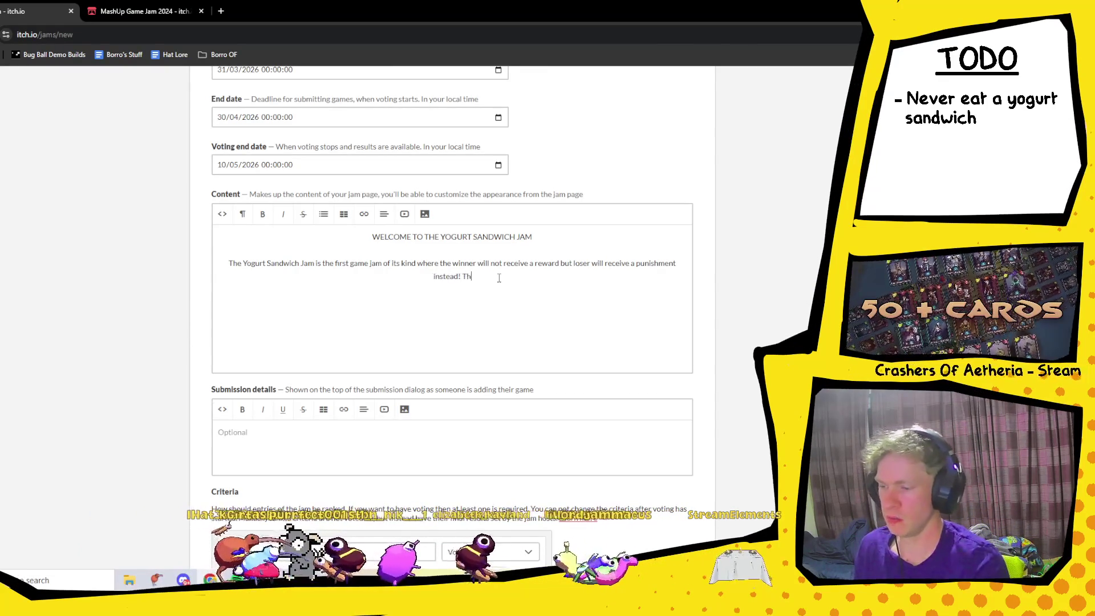
pyautogui.write('loser')
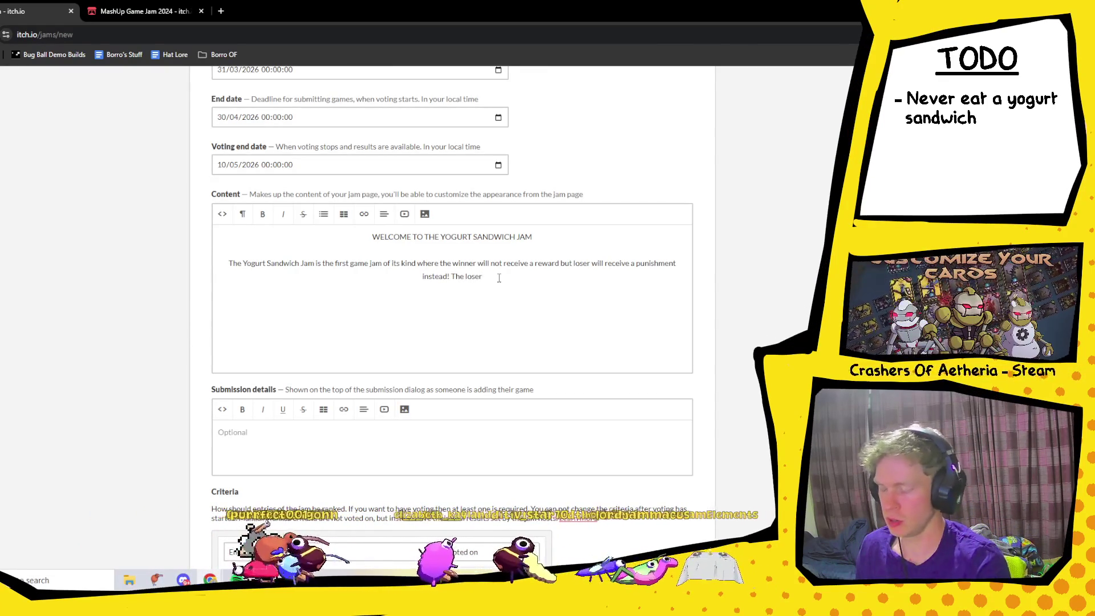
pyautogui.write(' of th')
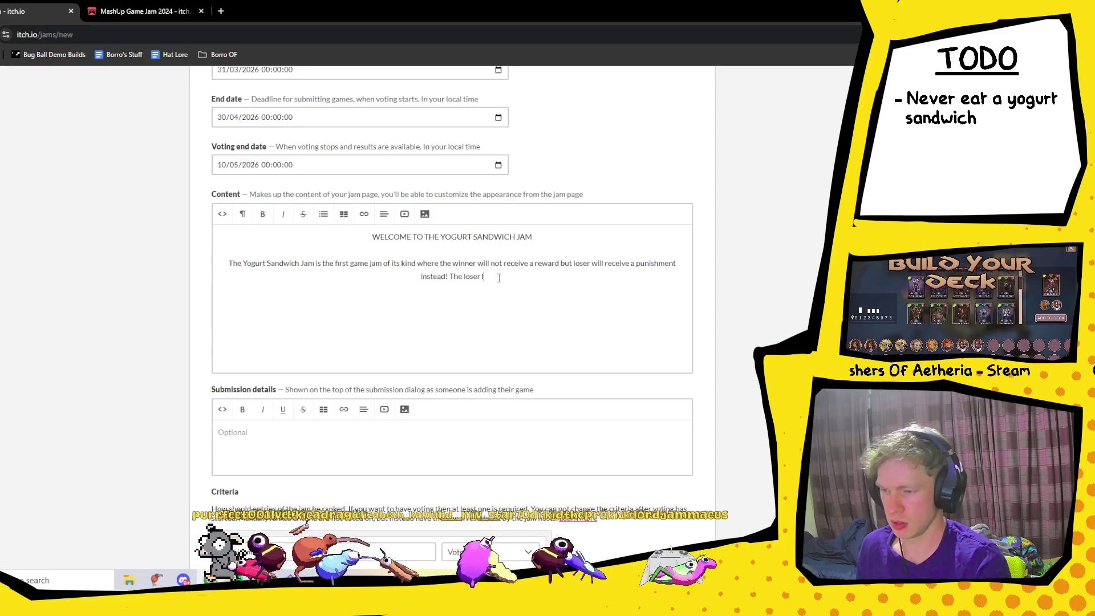
pyautogui.write('e Yo')
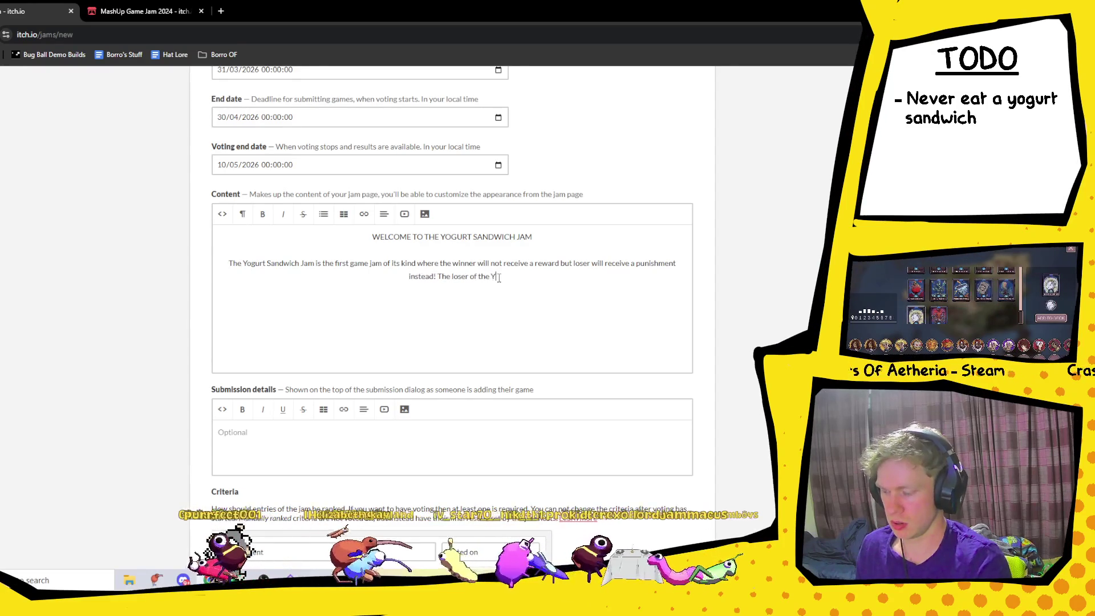
pyautogui.press('BackSpace')
pyautogui.press('BackSpace')
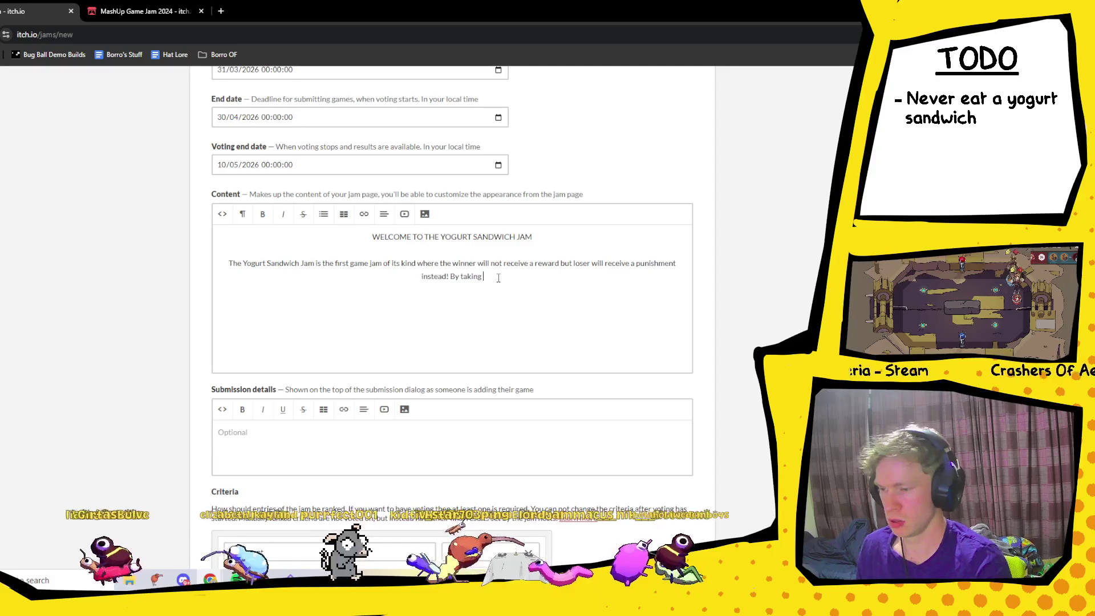
pyautogui.write('part in thi')
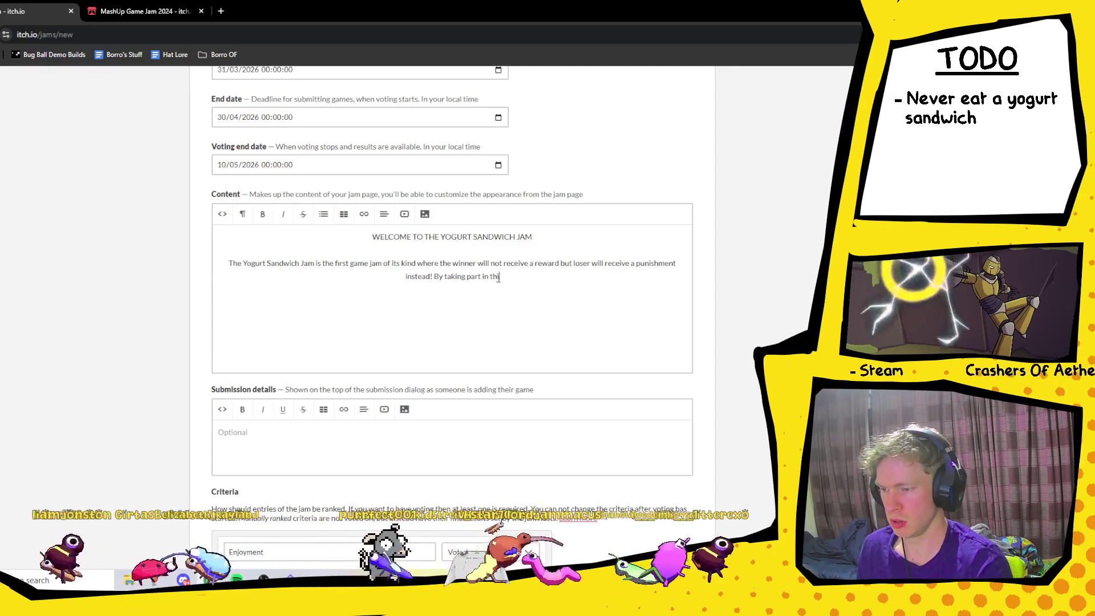
pyautogui.write('s')
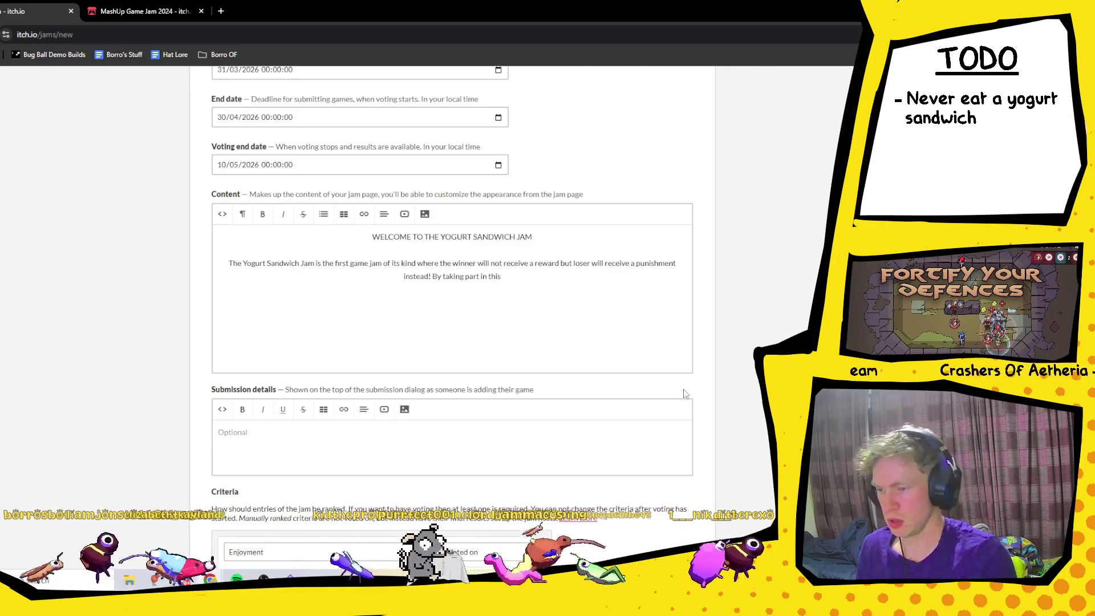
pyautogui.press('BackSpace')
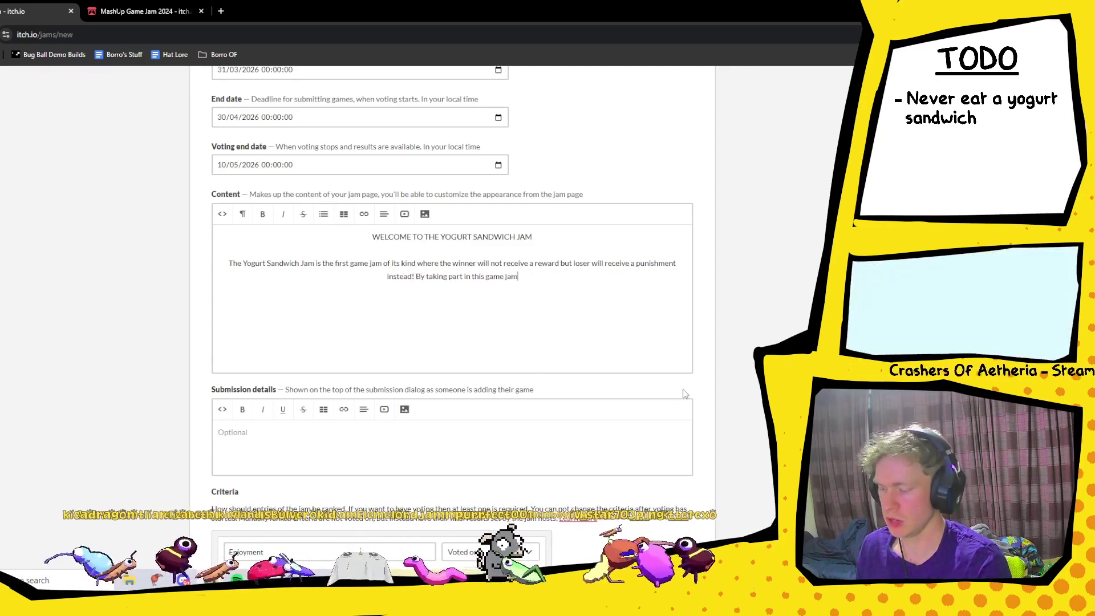
pyautogui.write(' you have')
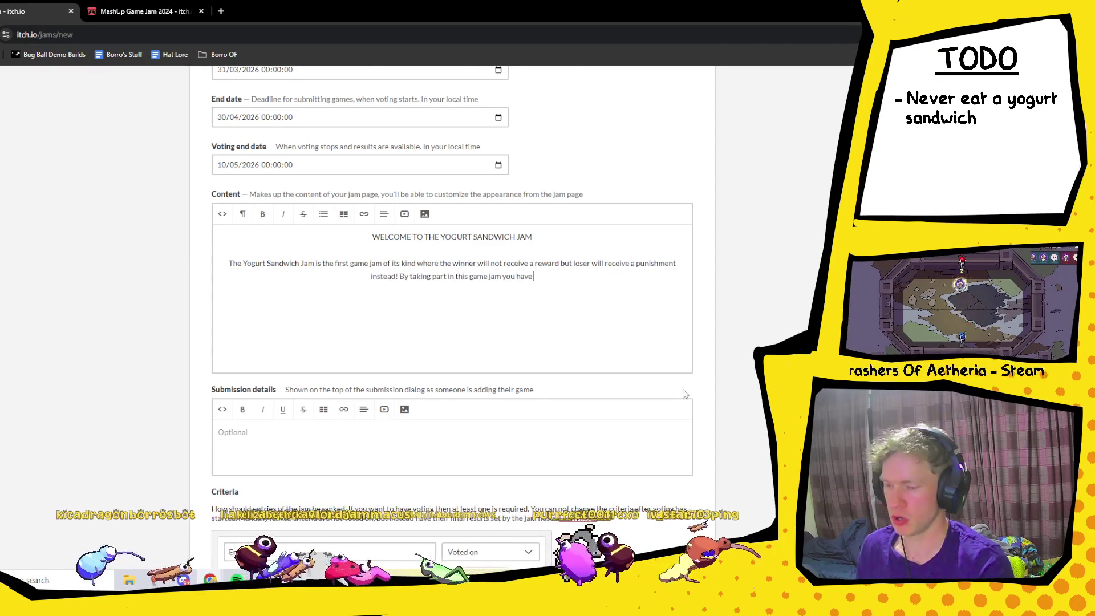
pyautogui.write(' signed o')
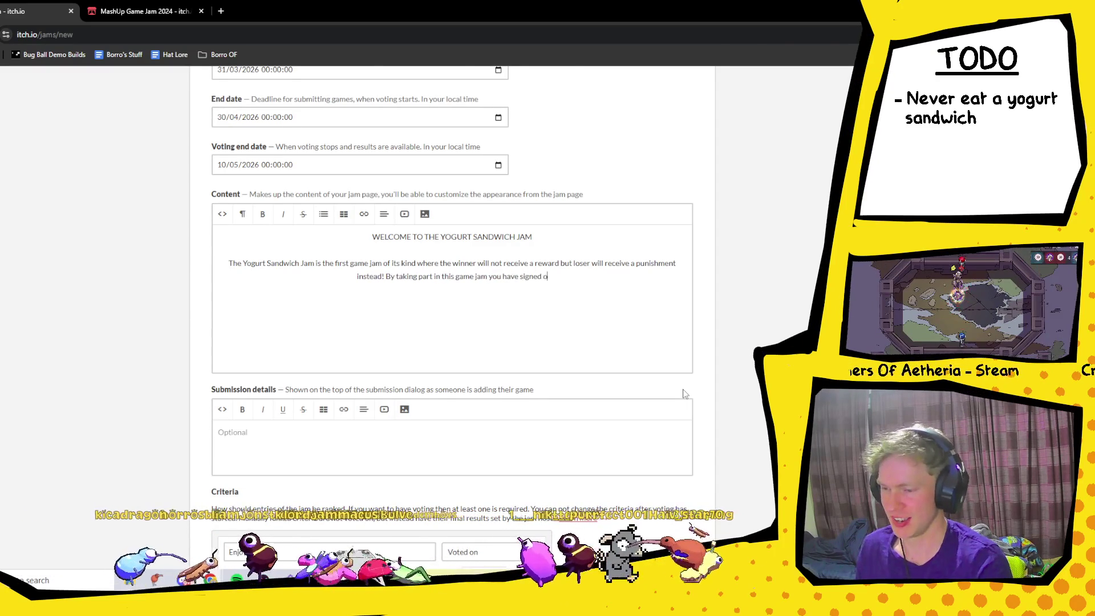
pyautogui.write('veryour ')
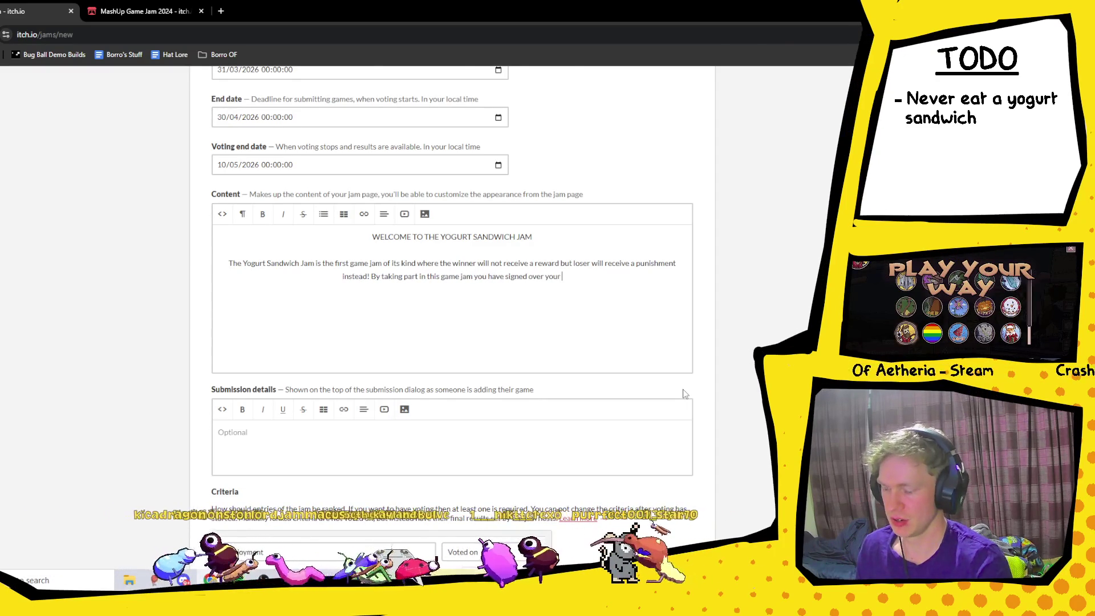
pyautogui.write('consent to ea')
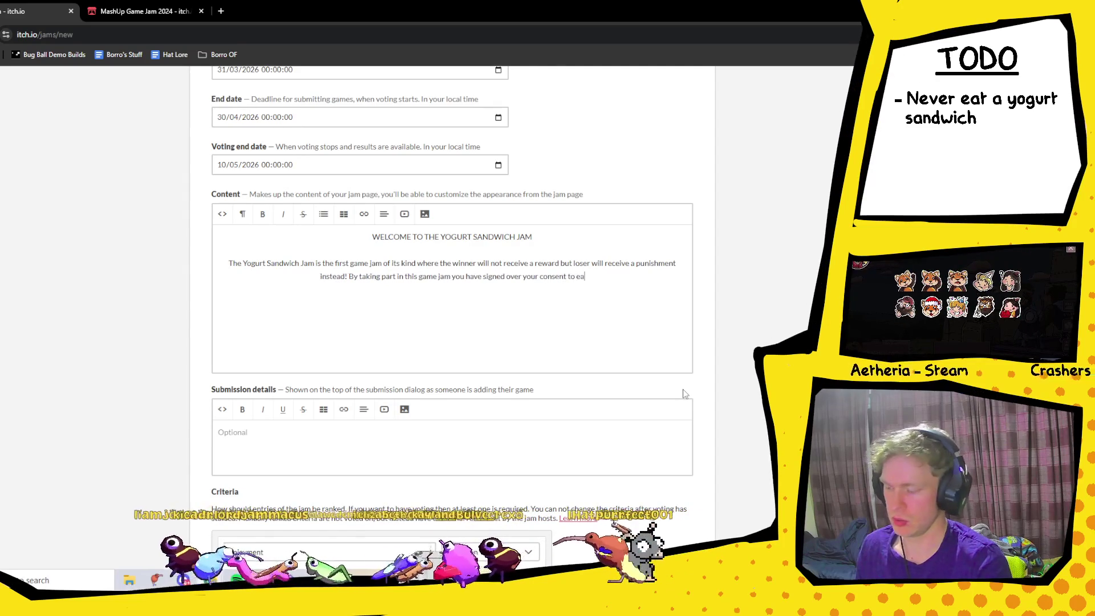
pyautogui.write('t a yogurt sa')
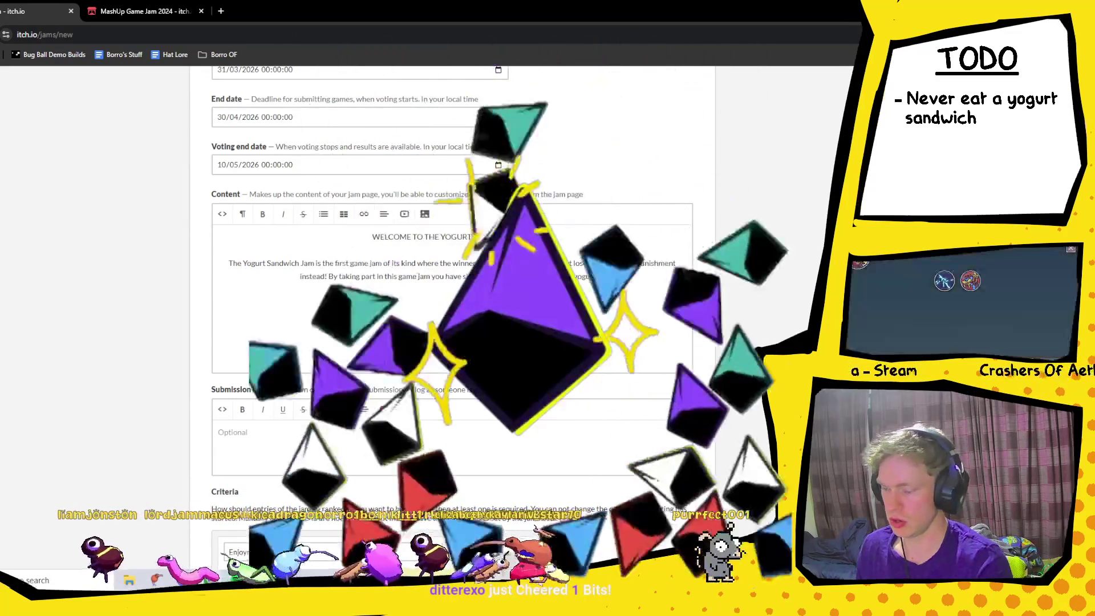
pyautogui.write('ndwich if you ')
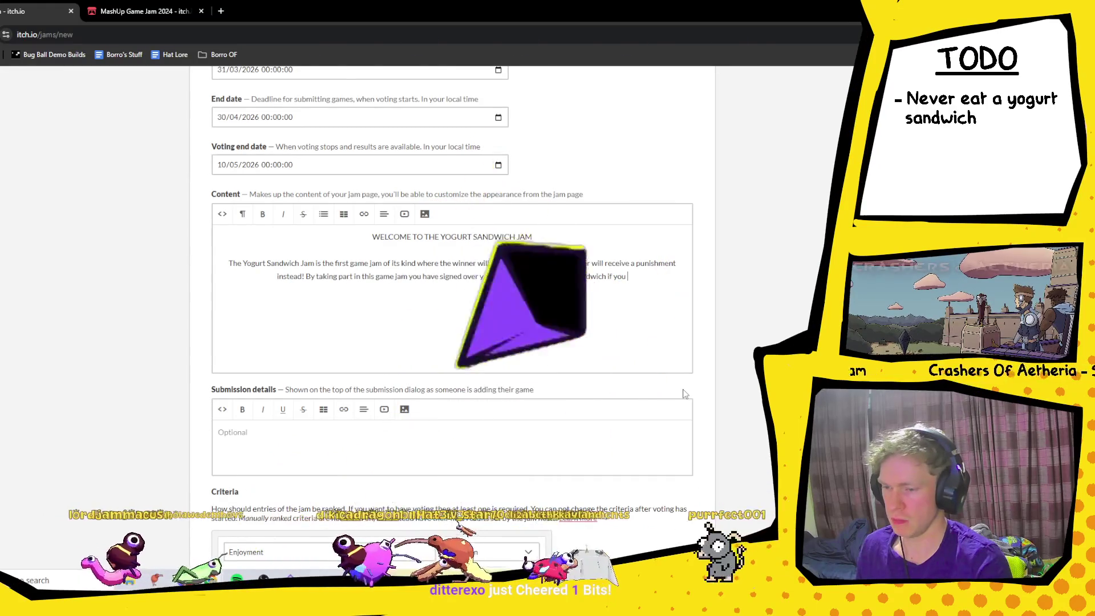
pyautogui.write('game pla')
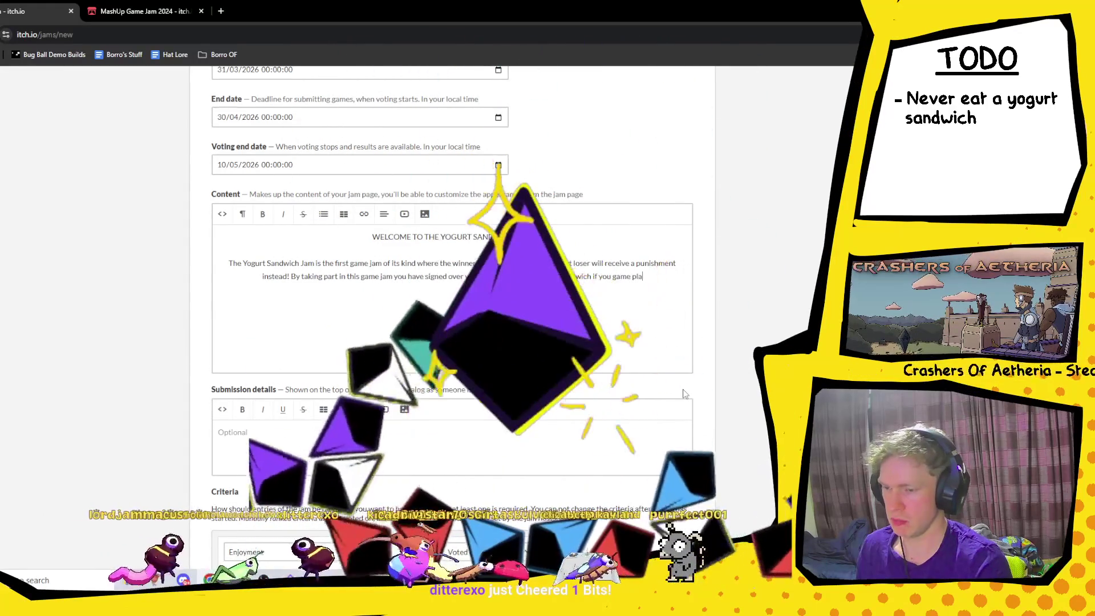
pyautogui.write('ces')
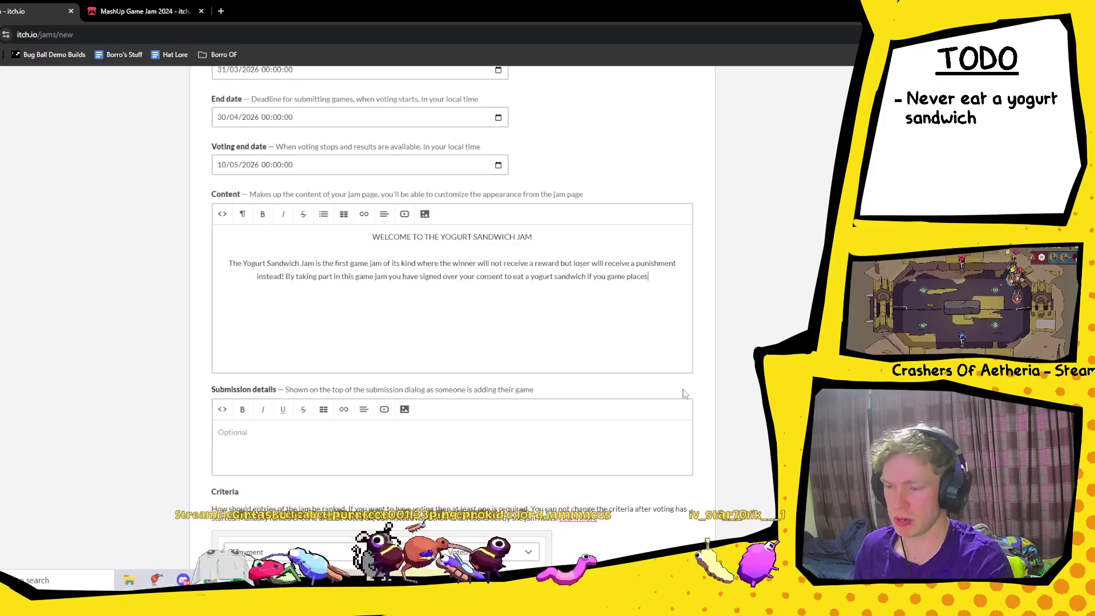
pyautogui.write('in')
pyautogui.press('BackSpace')
pyautogui.press('BackSpace')
pyautogui.press('BackSpace')
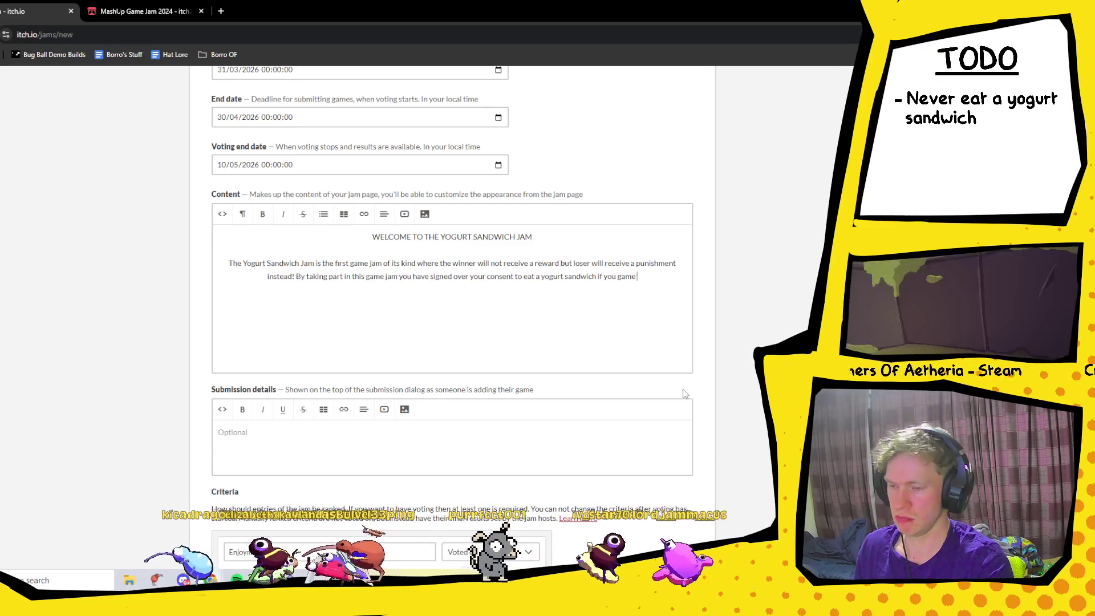
pyautogui.write('plac')
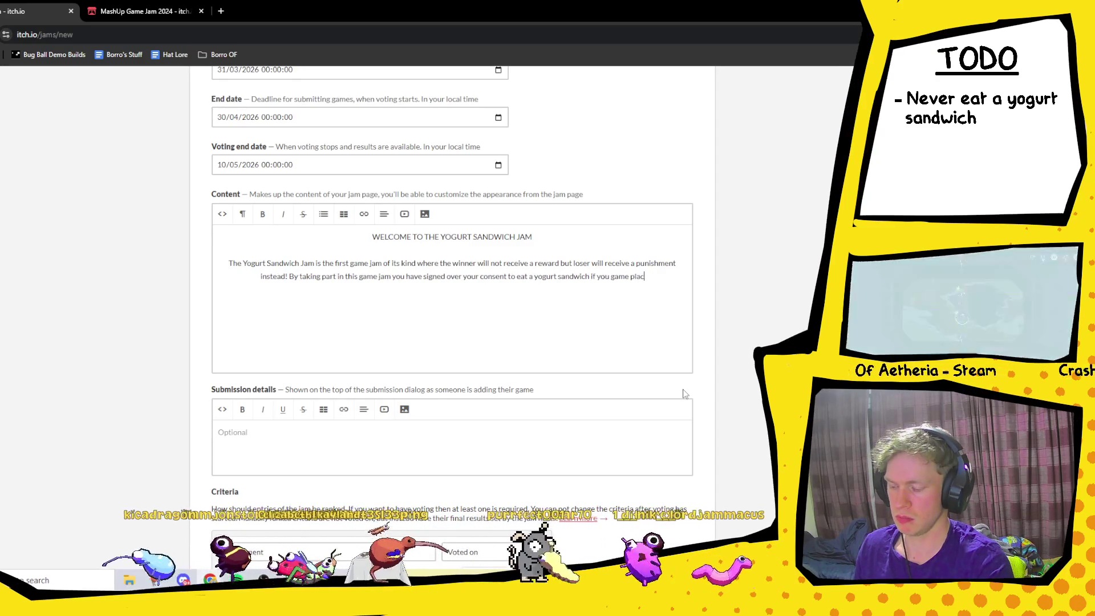
pyautogui.write('es in last ')
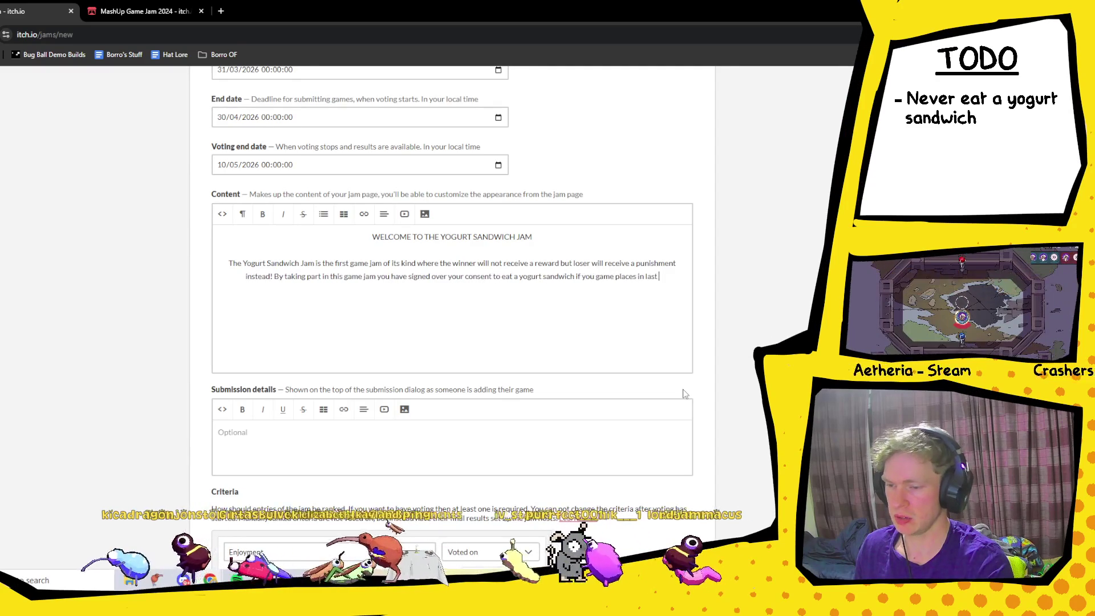
pyautogui.write('in the rati')
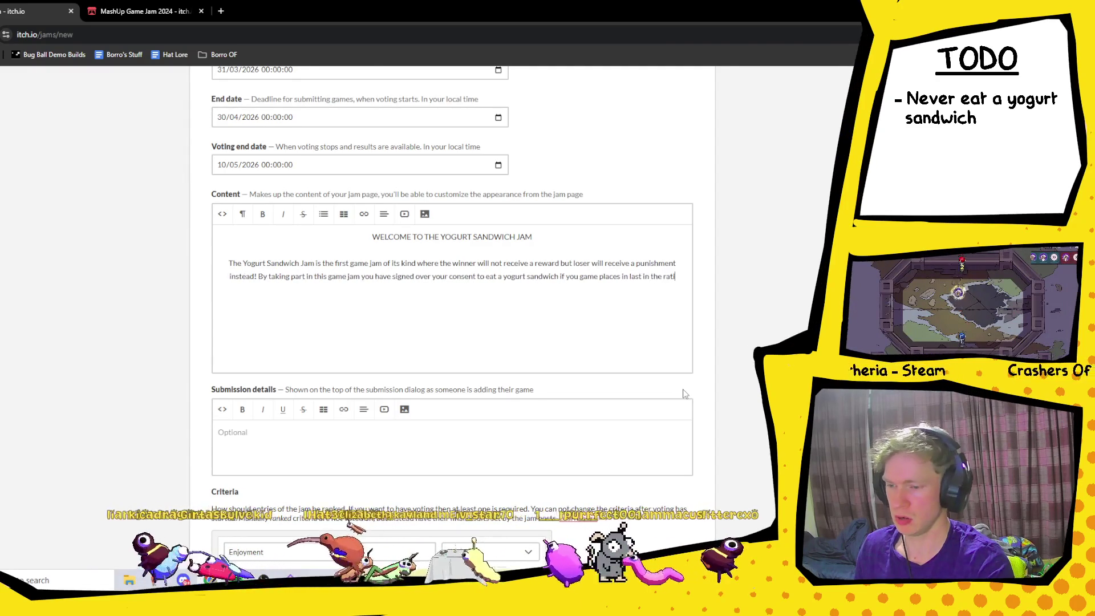
pyautogui.write('ngs.')
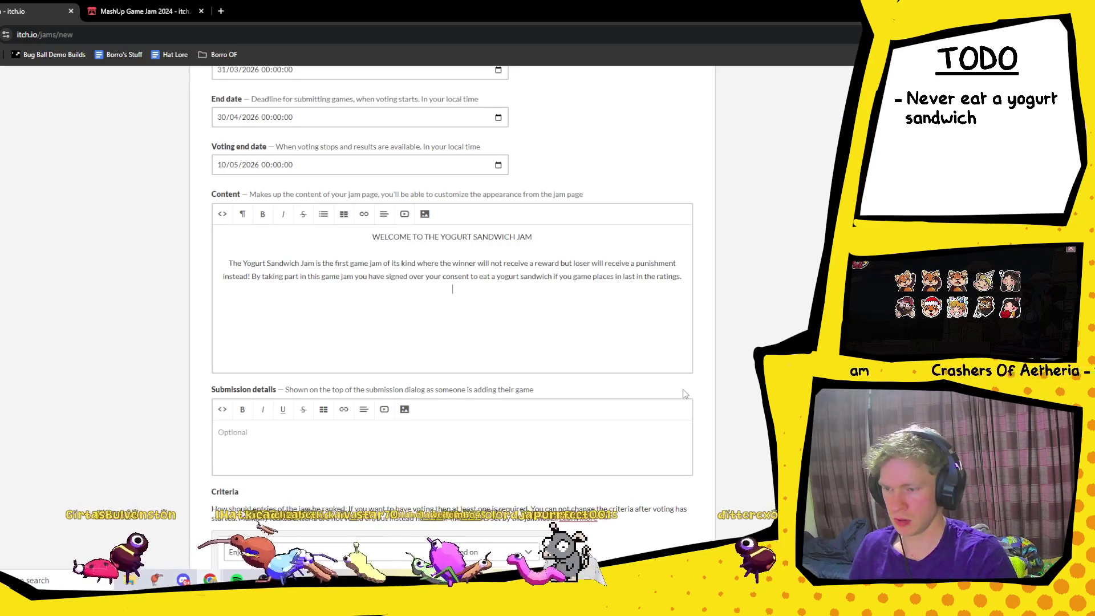
pyautogui.press('Return')
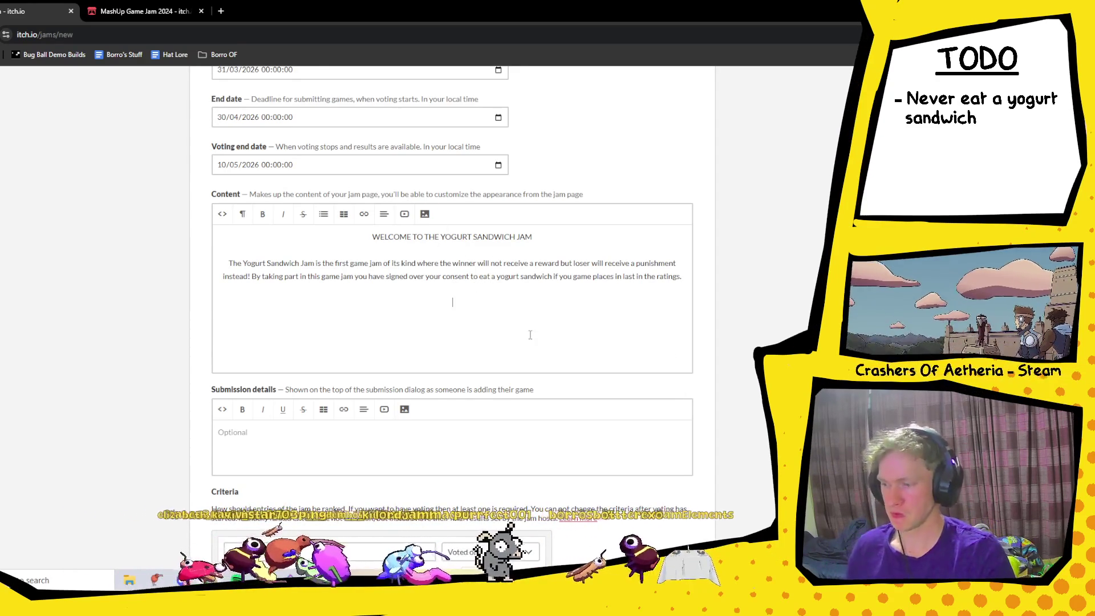
# - In the MashUp Game Jam 2024 tab, go through Submissions to the Overall results
pyautogui.scroll(-3, 528, 331)
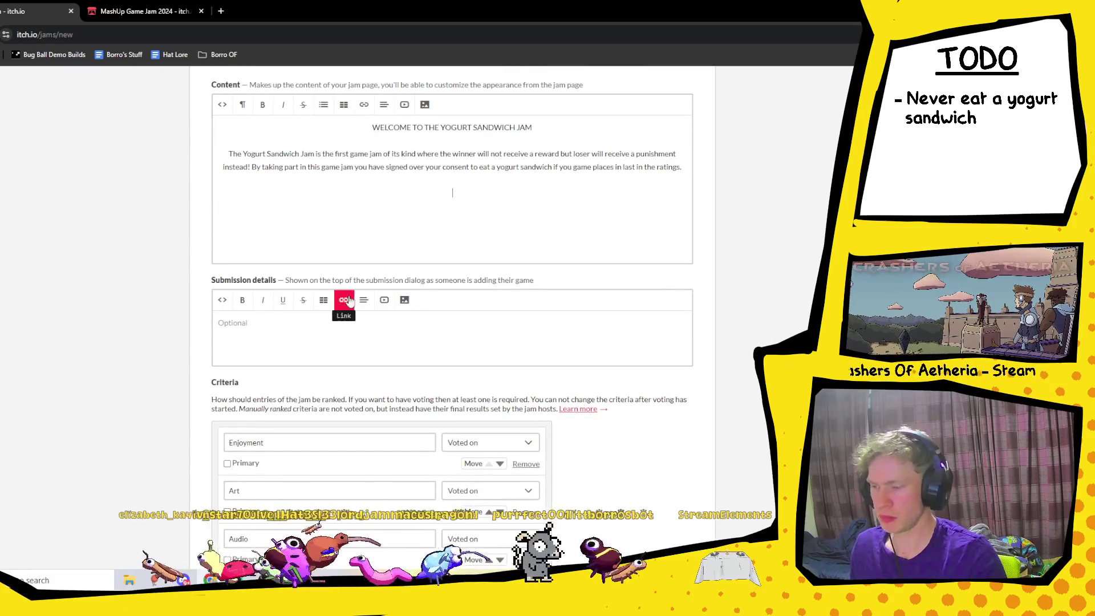
pyautogui.scroll(-1, 348, 299)
pyautogui.scroll(-3, 347, 300)
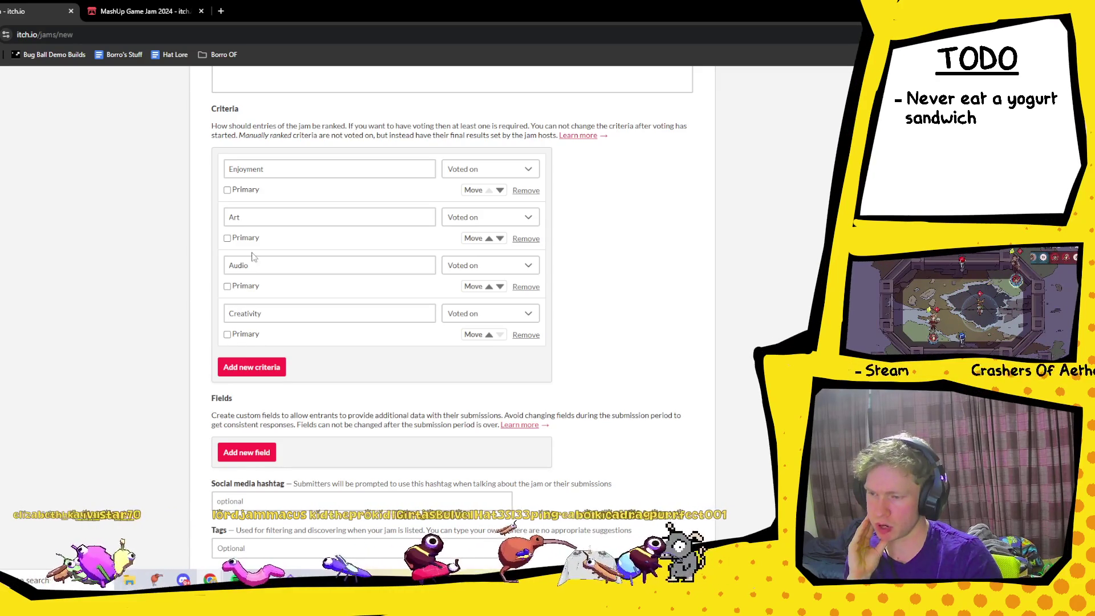
pyautogui.scroll(-1, 307, 349)
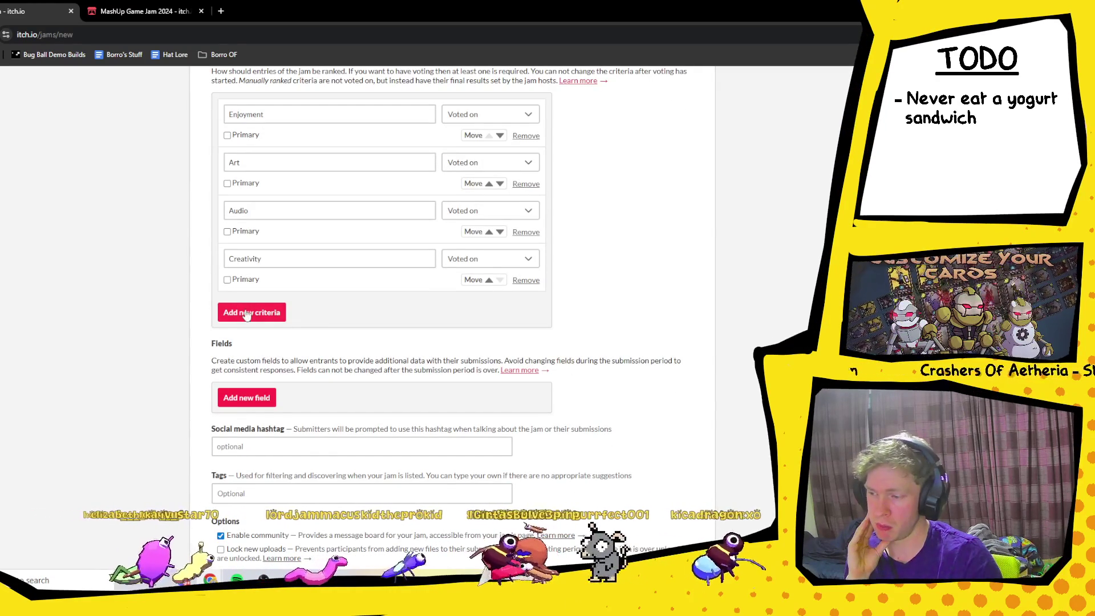
pyautogui.click(163, 15)
pyautogui.scroll(15, 502, 343)
pyautogui.scroll(1, 503, 343)
pyautogui.click(278, 350)
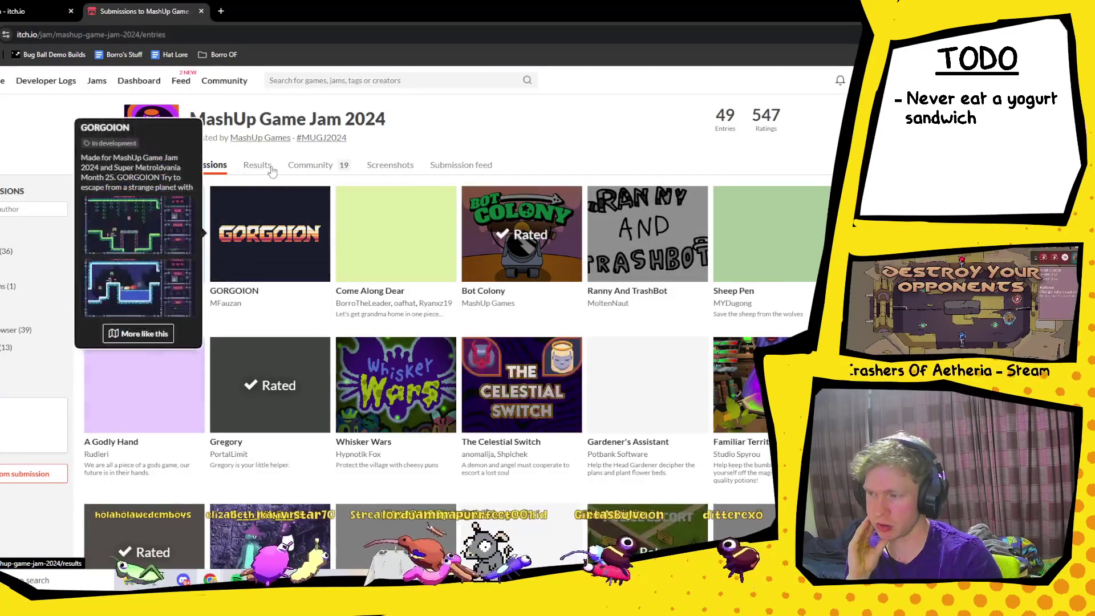
pyautogui.click(271, 167)
pyautogui.scroll(-1, 463, 256)
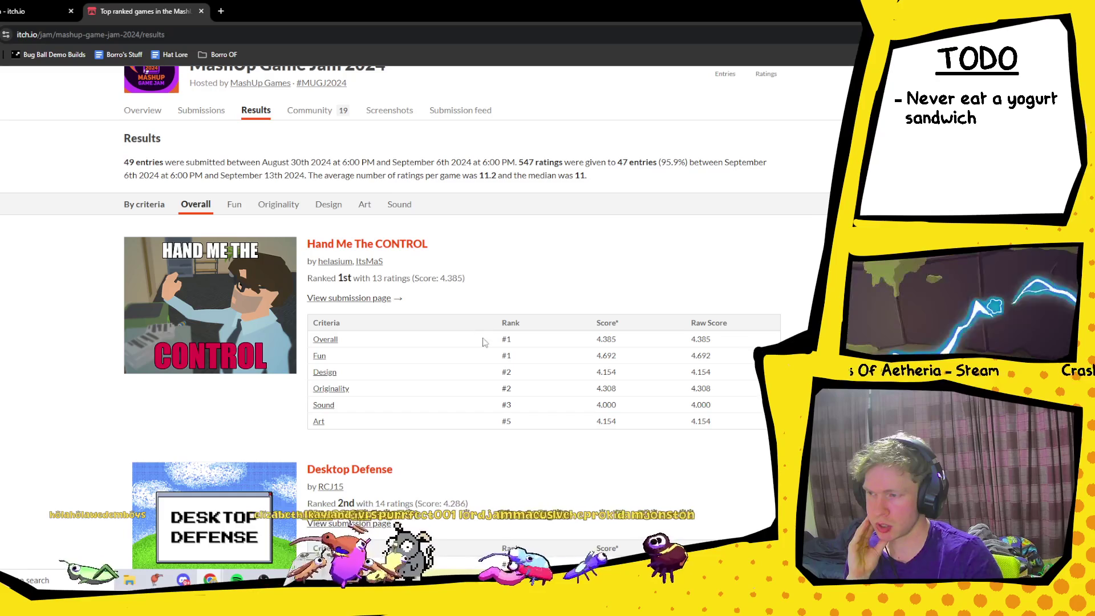
# - Browse the MashUp Game Jam 2024 rankings for Fun, Originality, Art, Sound and Overall
pyautogui.scroll(-2, 468, 344)
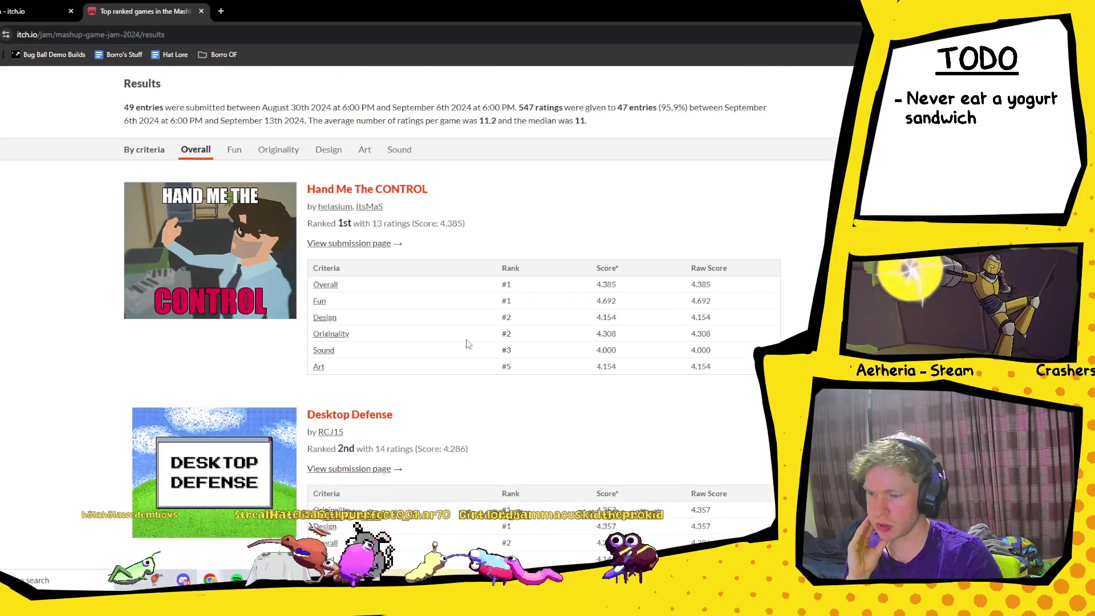
pyautogui.scroll(-2, 468, 342)
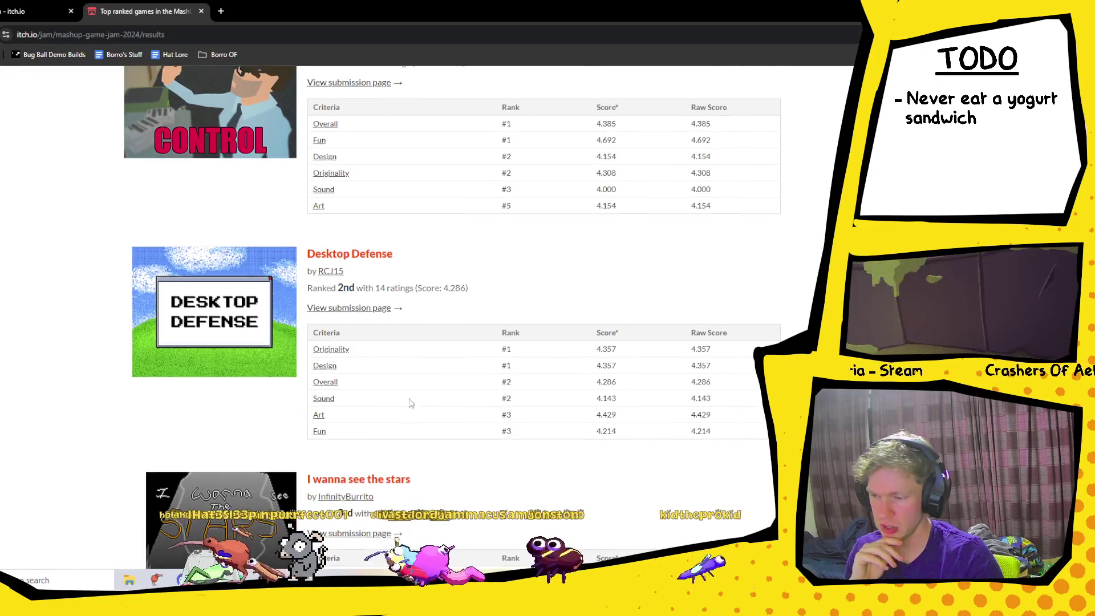
pyautogui.scroll(5, 198, 260)
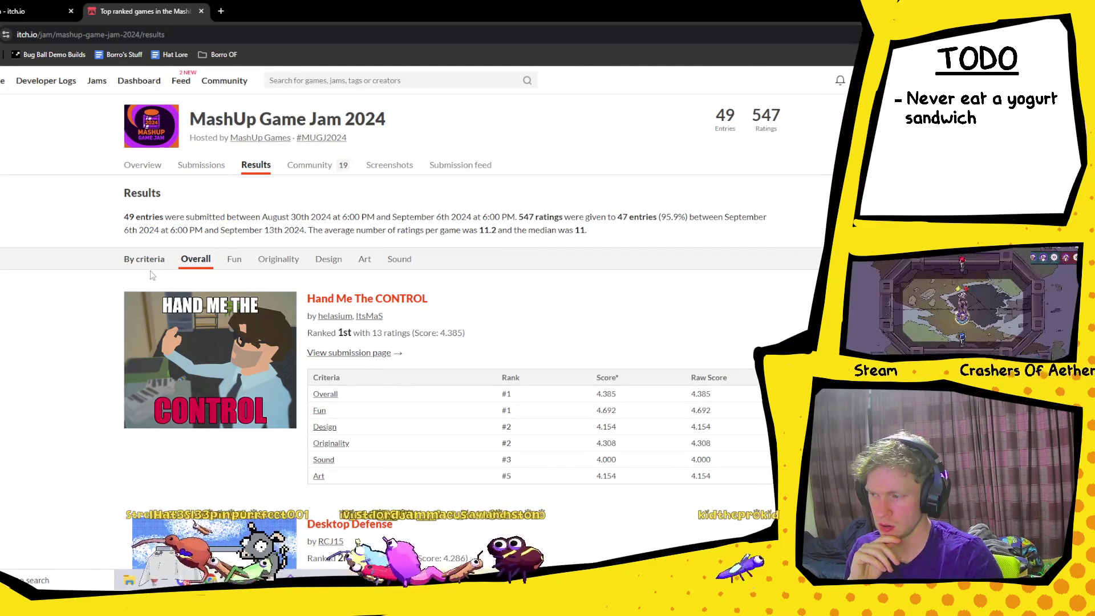
pyautogui.click(234, 260)
pyautogui.click(278, 261)
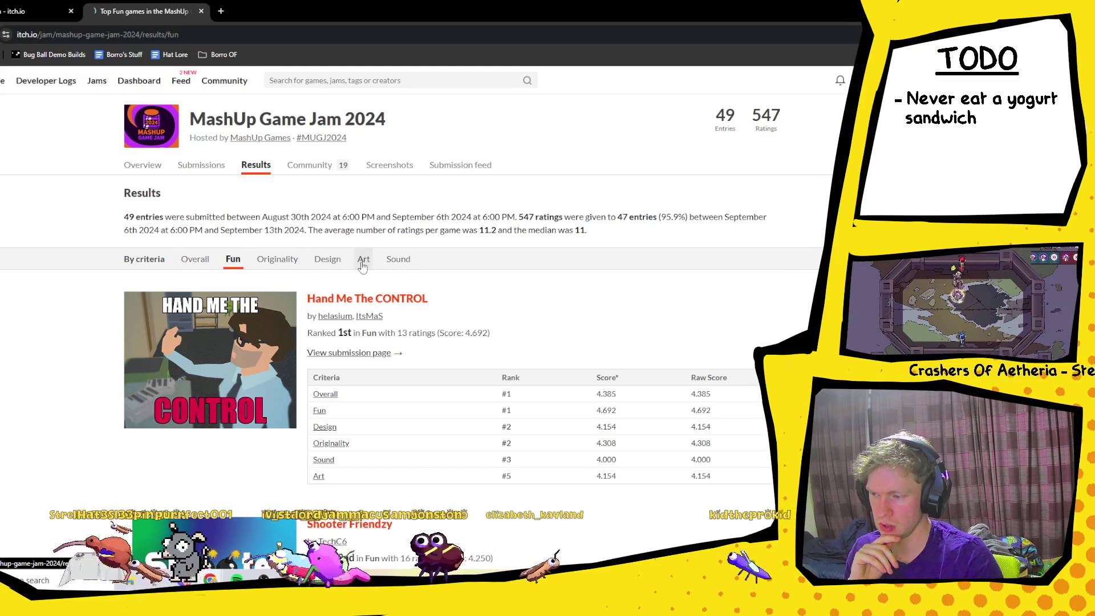
pyautogui.click(365, 260)
pyautogui.click(403, 260)
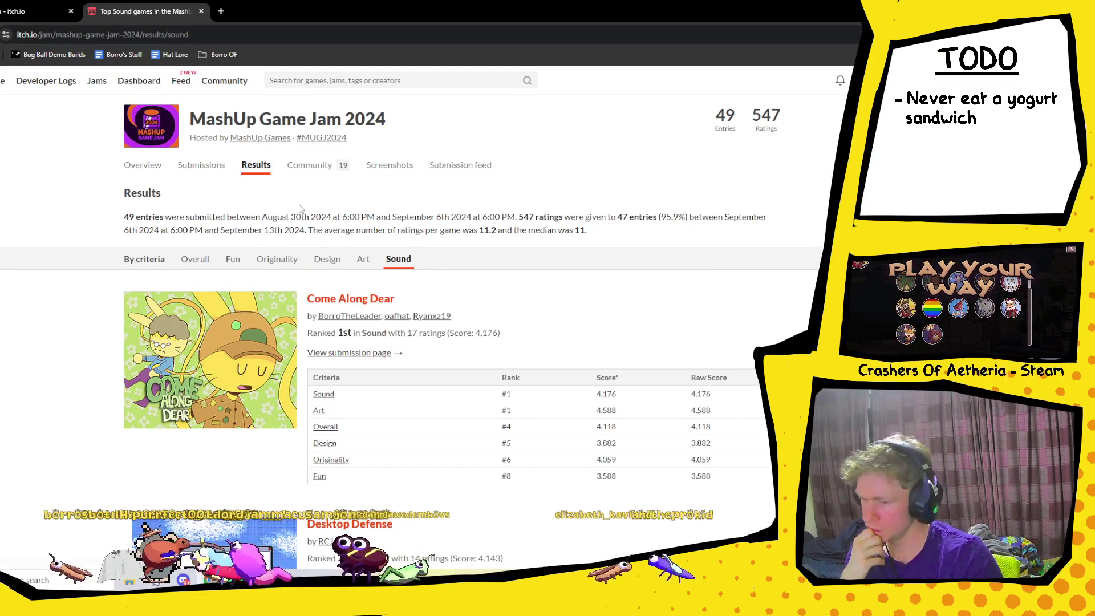
pyautogui.click(190, 260)
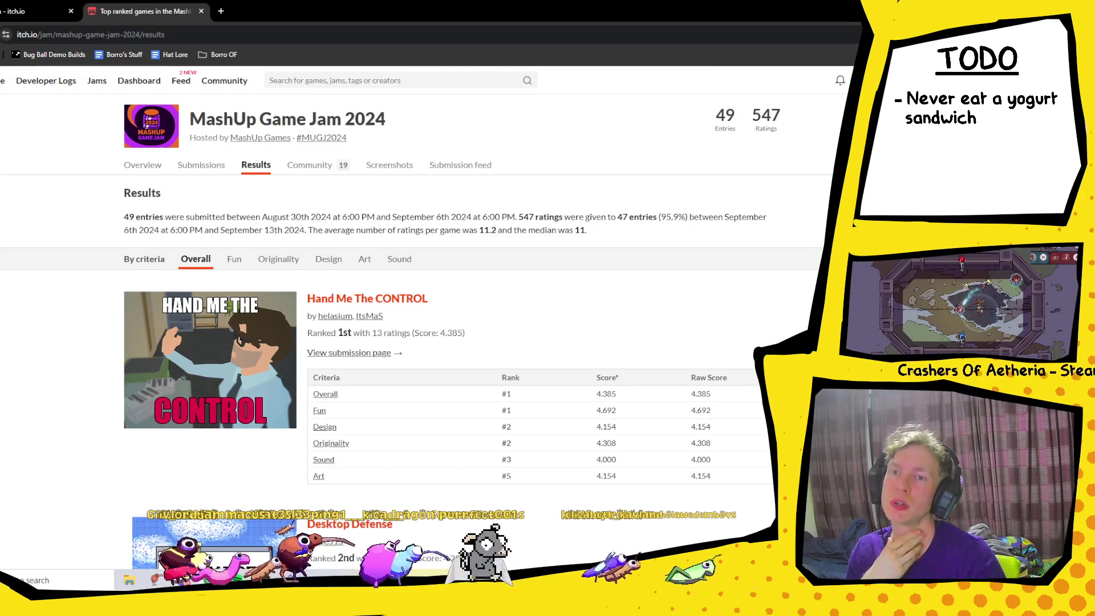
# - Go back to the Yogurt Sandwich Jam new jam form tab
pyautogui.click(22, 15)
pyautogui.scroll(8, 282, 229)
pyautogui.scroll(-1, 376, 303)
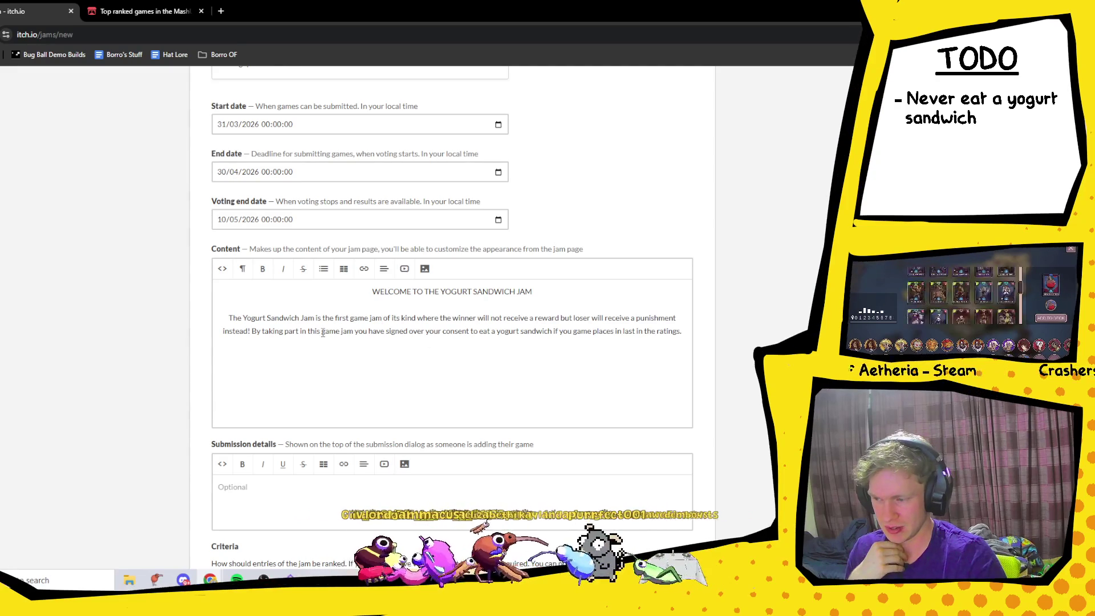
# - Replace 'professional' in the welcome paragraph with 'PROFESSIONAL' in capitals
pyautogui.write('professional')
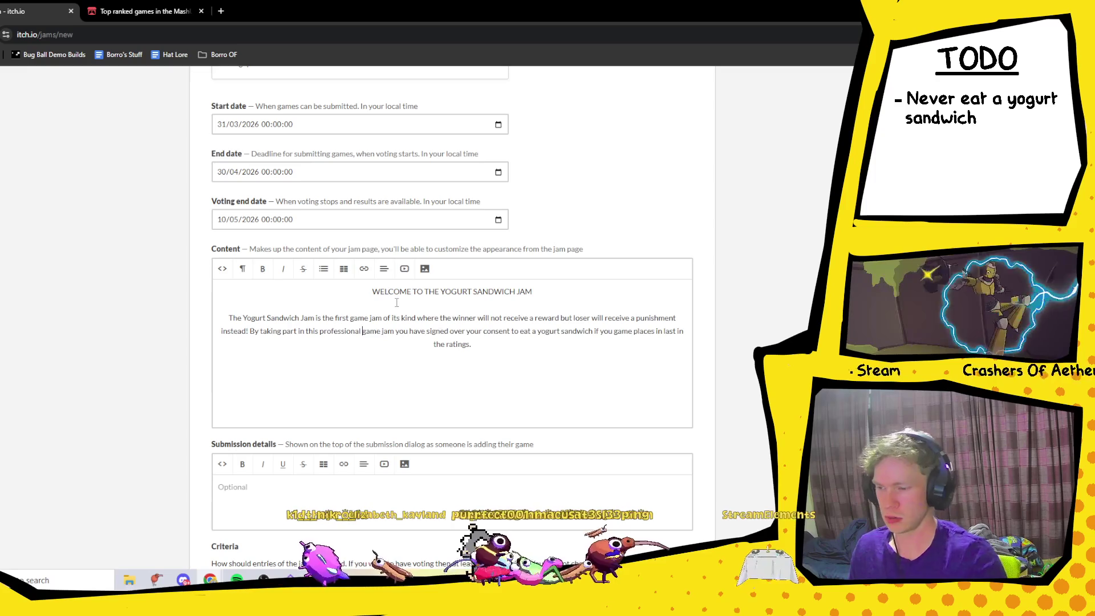
pyautogui.hotkey('ctrl', 'End')
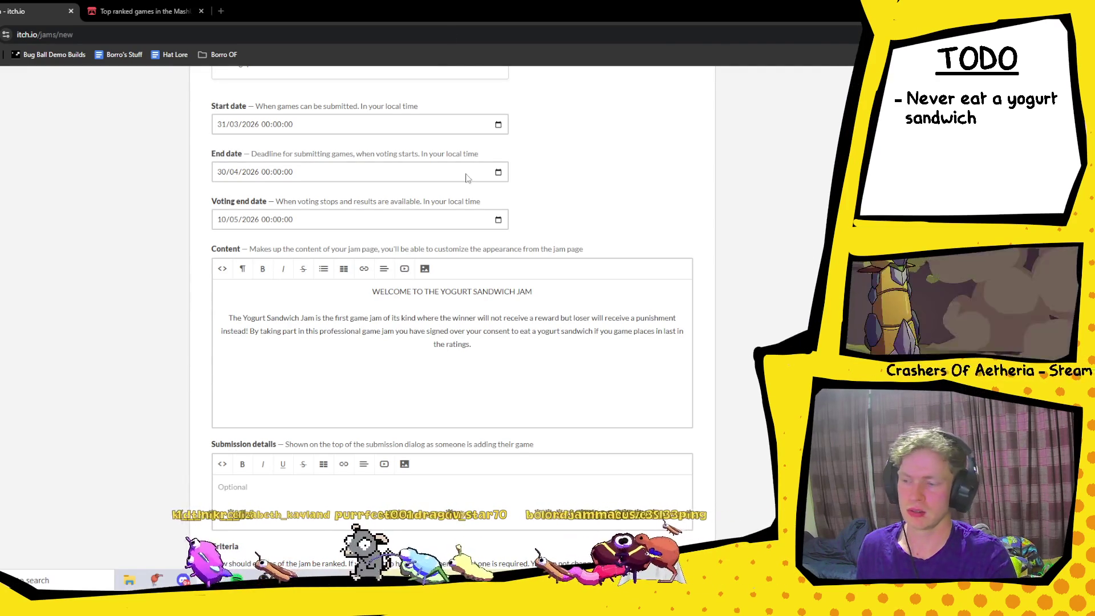
pyautogui.doubleClick(357, 331)
pyautogui.write('PROFESSIONAL')
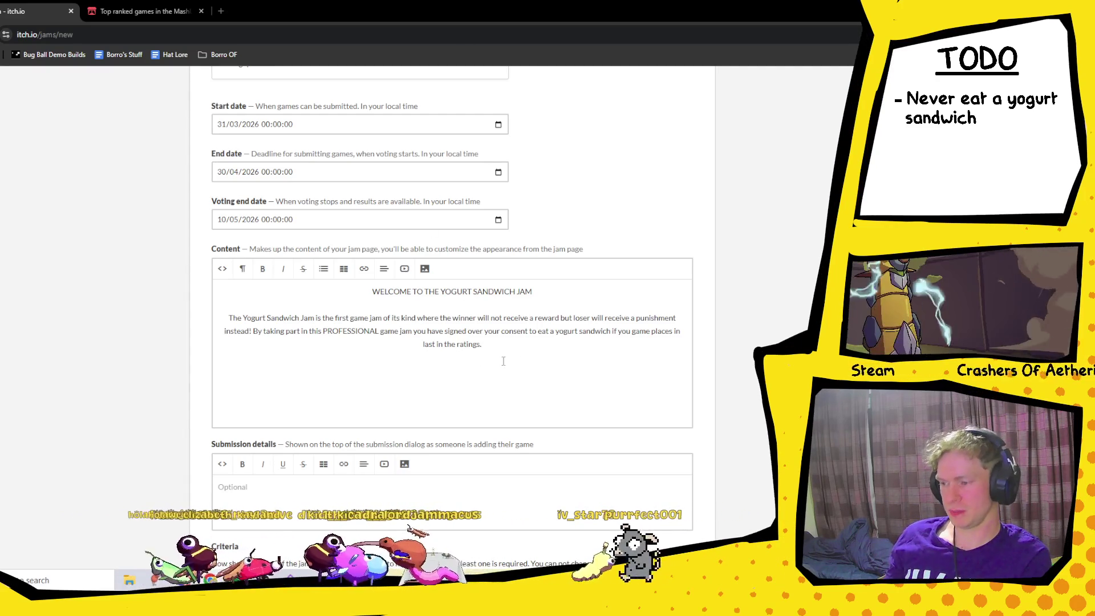
# - Paste the longer jam description after 'instead' and split it into its own paragraph
pyautogui.moveTo(514, 345); pyautogui.dragTo(248, 336)
pyautogui.hotkey('ctrl', 'v')
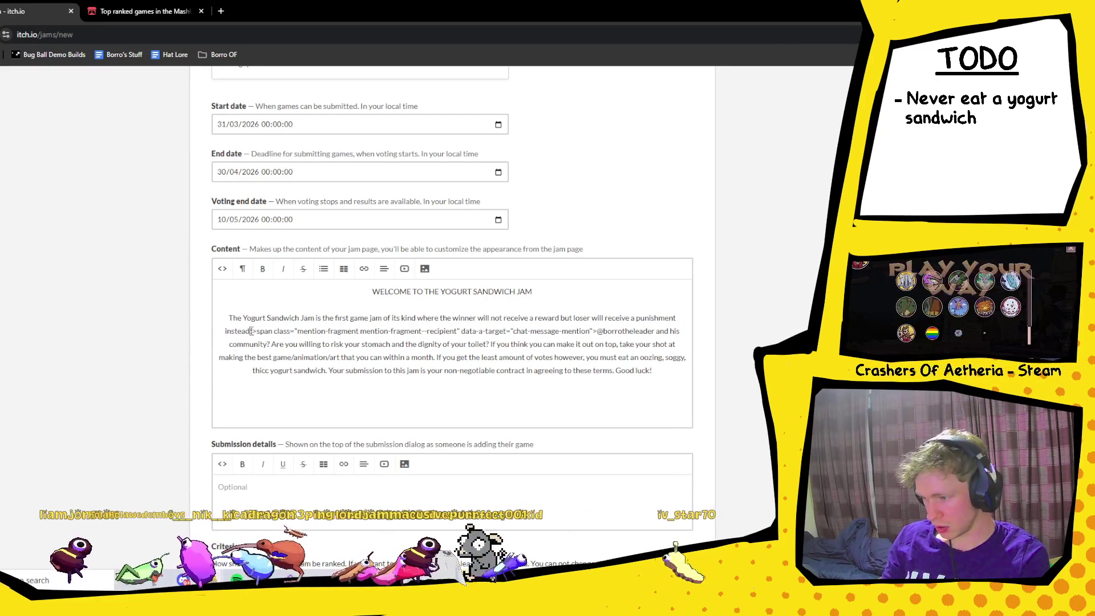
pyautogui.click(253, 330)
pyautogui.press('Return')
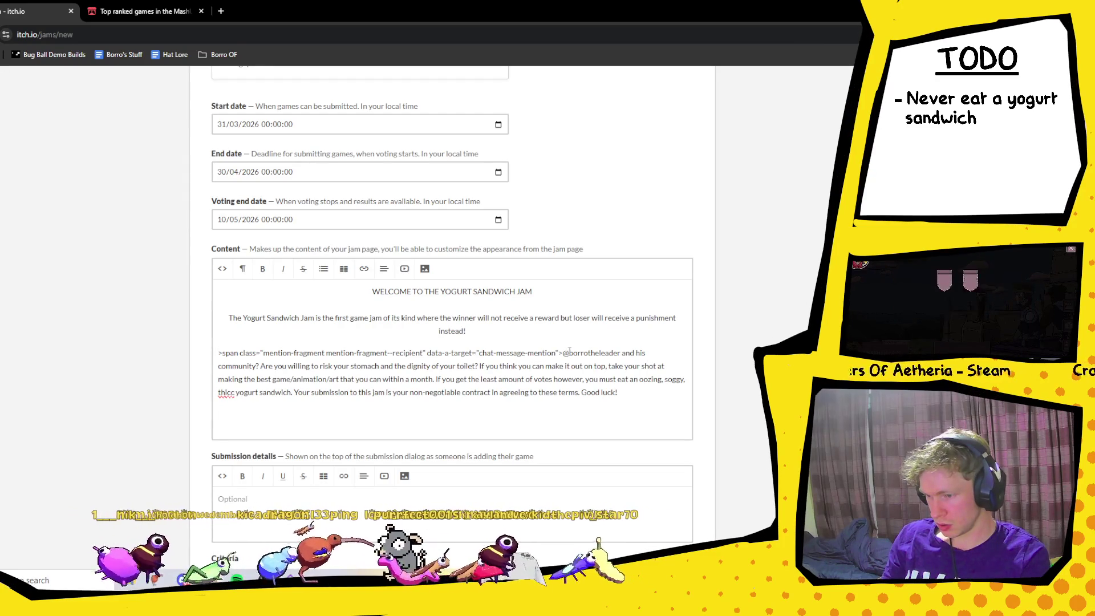
# - Delete the stray span markup and paste the opening challenge question in its place
pyautogui.moveTo(564, 353); pyautogui.dragTo(220, 355)
pyautogui.press('BackSpace')
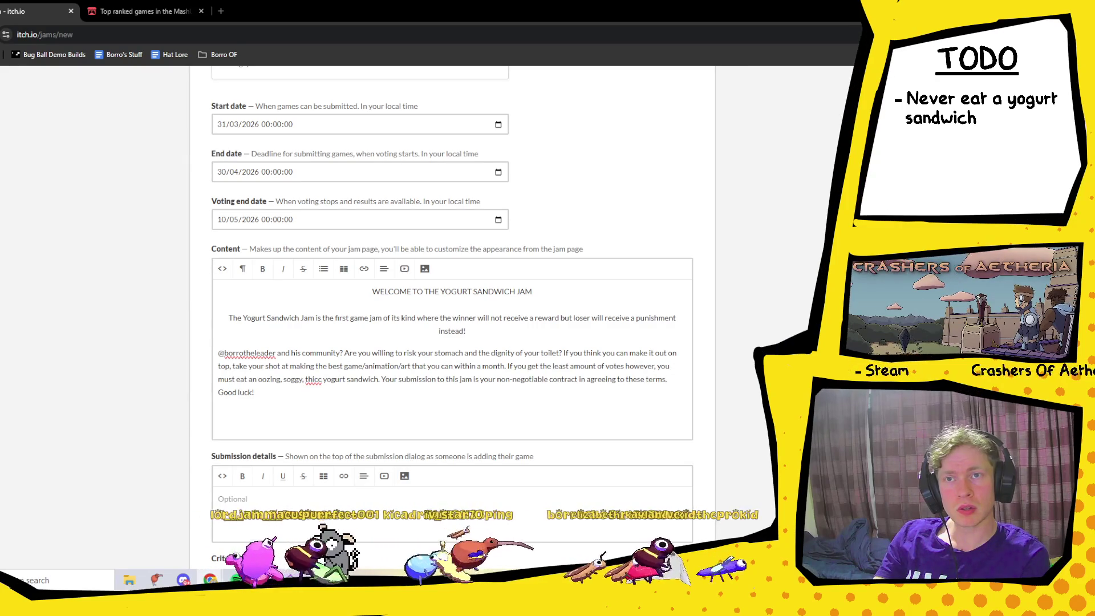
pyautogui.write('Can you make a better game (or art piece) than')
# - Remove the @ from the host's handle and capitalize its letters
pyautogui.press('Delete')
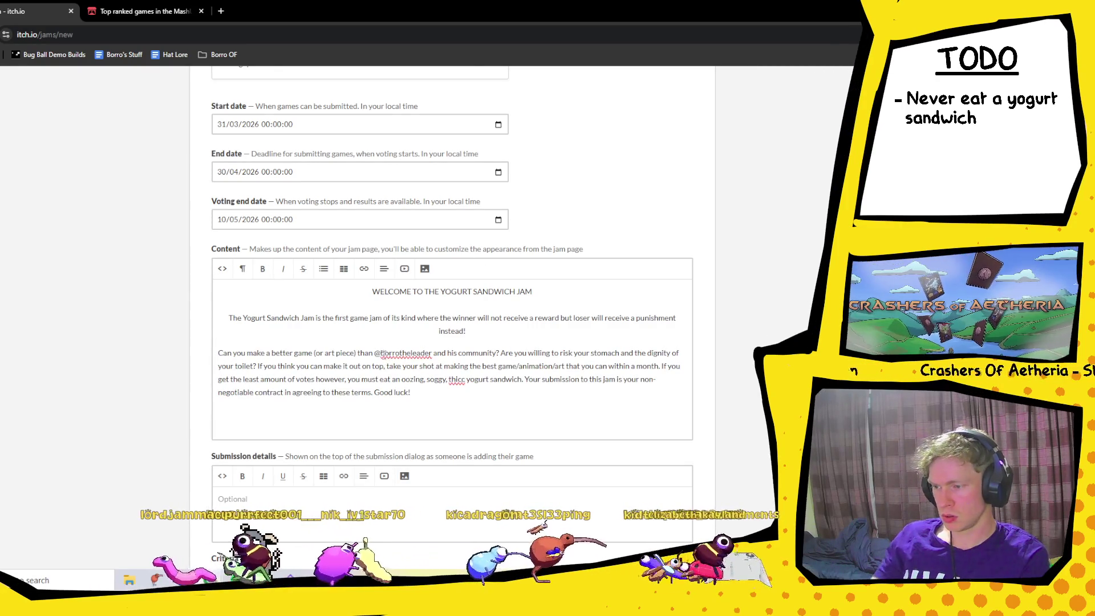
pyautogui.press('Delete')
pyautogui.write('B')
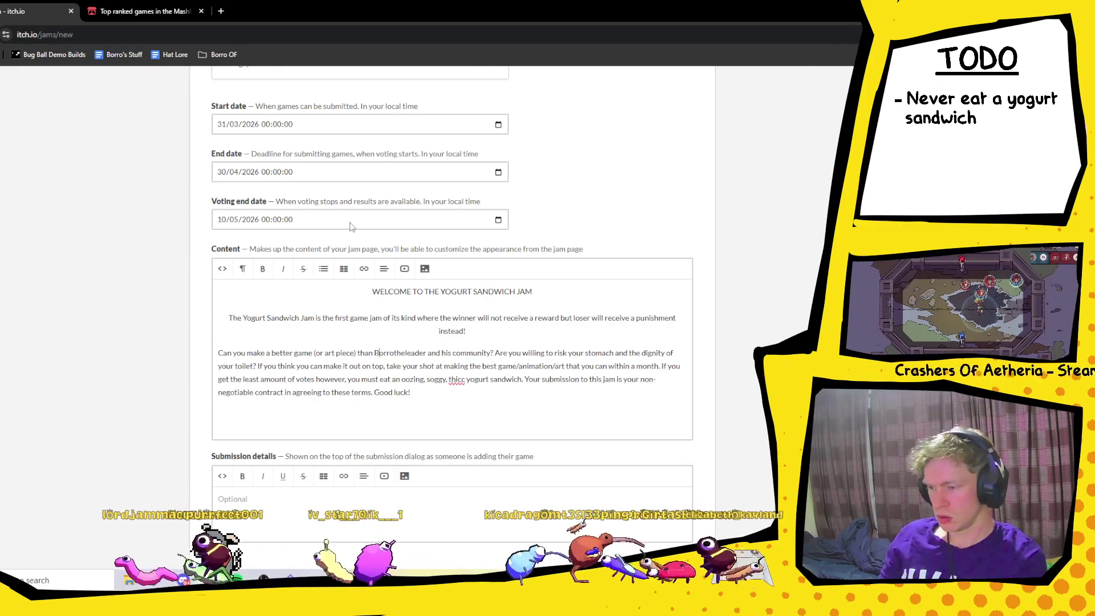
pyautogui.press('BackSpace')
pyautogui.write('T')
pyautogui.press('Right')
pyautogui.press('Right')
pyautogui.press('Delete')
pyautogui.write('L')
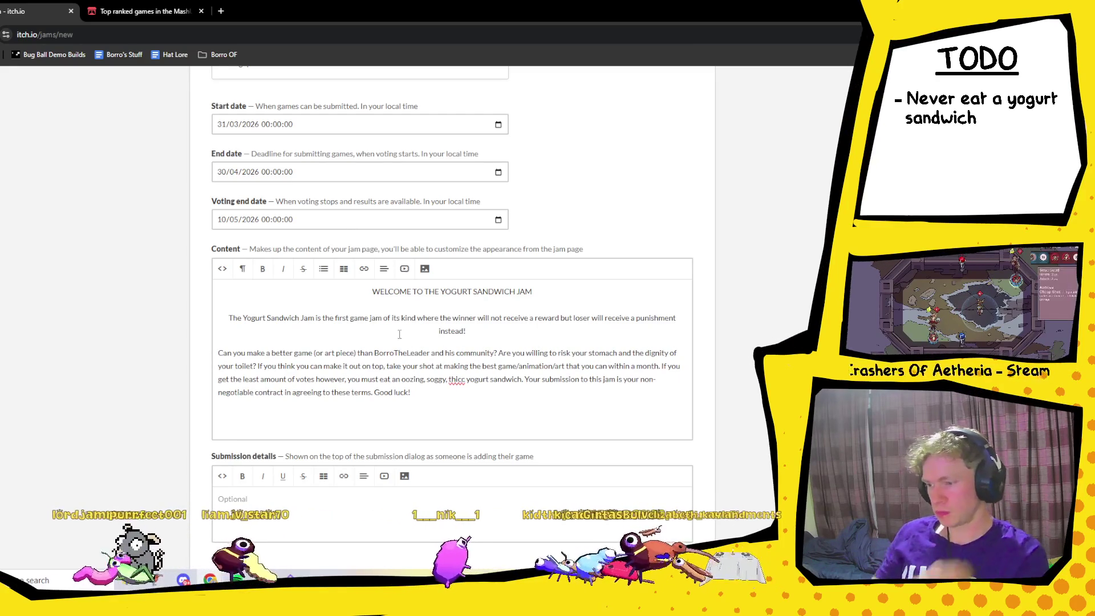
pyautogui.click(428, 391)
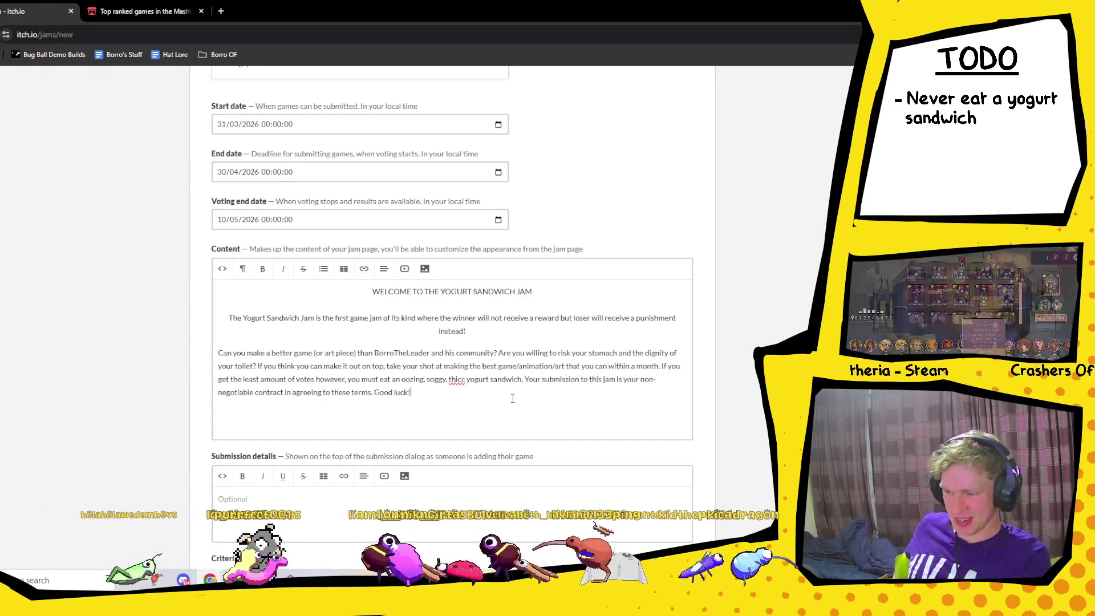
# - Add '/music' after 'art' and replace the least-votes phrase with 'receive the lowest rating'
pyautogui.write('t/')
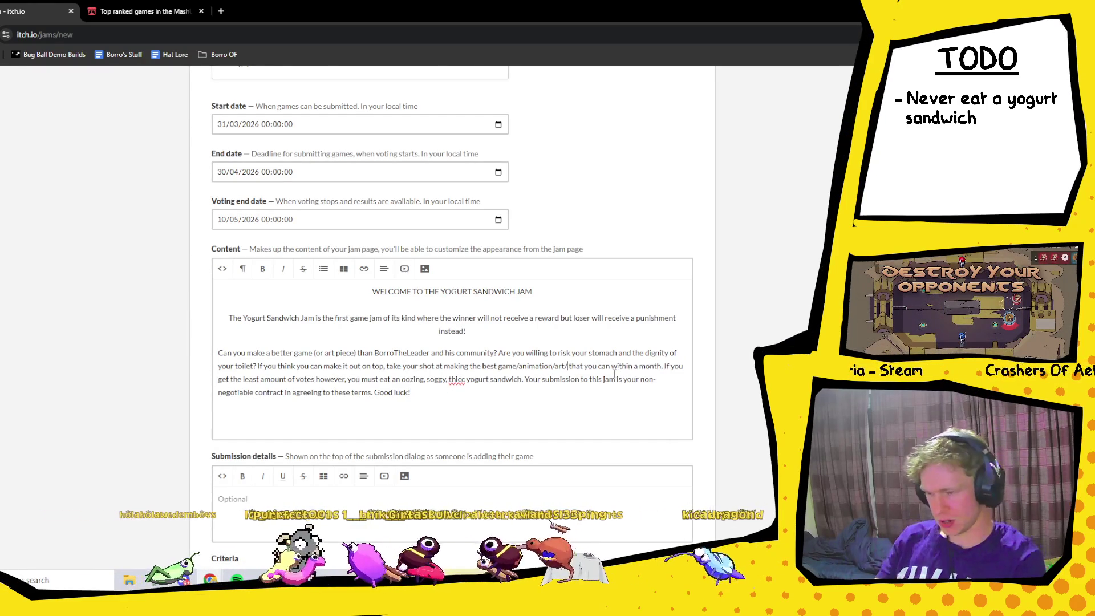
pyautogui.write('music')
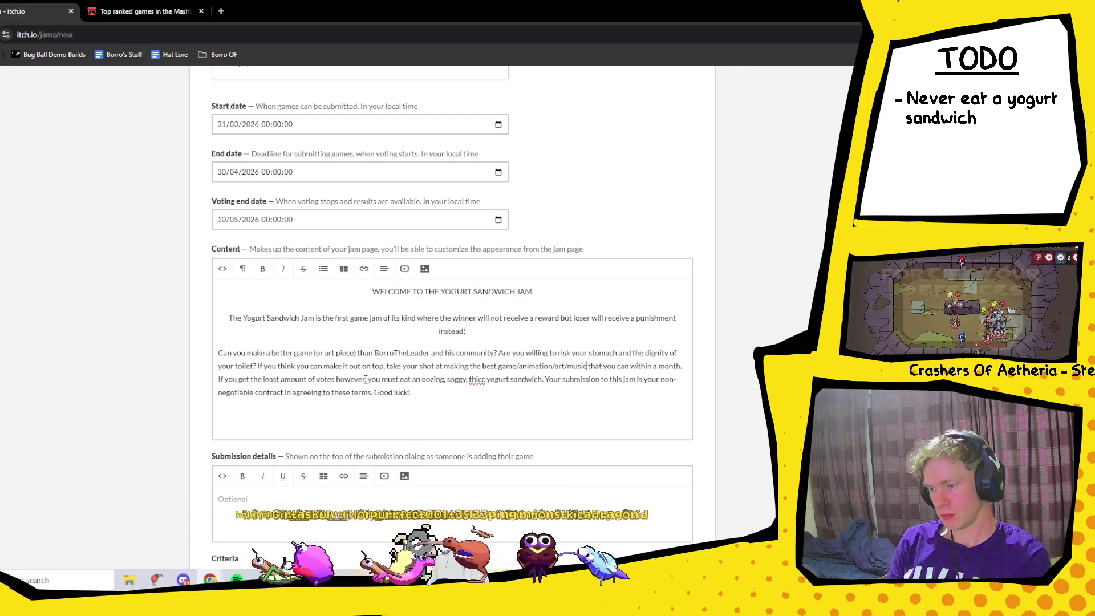
pyautogui.moveTo(365, 380)
pyautogui.mouseDown()
pyautogui.moveTo(314, 393)
pyautogui.moveTo(239, 381)
pyautogui.mouseUp()
pyautogui.write('are the looowe')
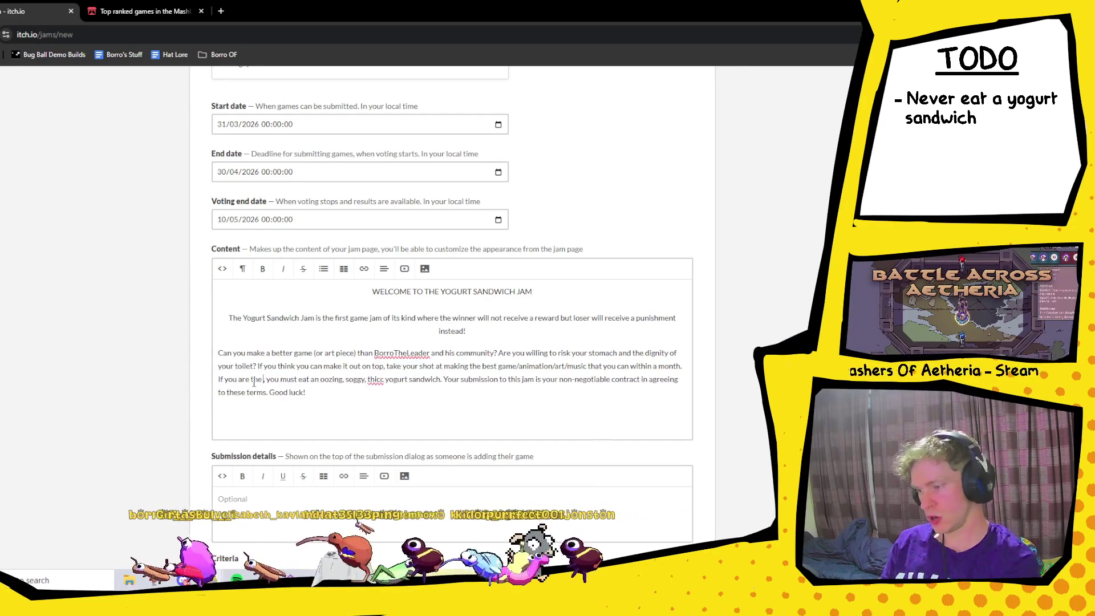
pyautogui.press('BackSpace')
pyautogui.press('BackSpace')
pyautogui.press('BackSpace')
pyautogui.write('west r')
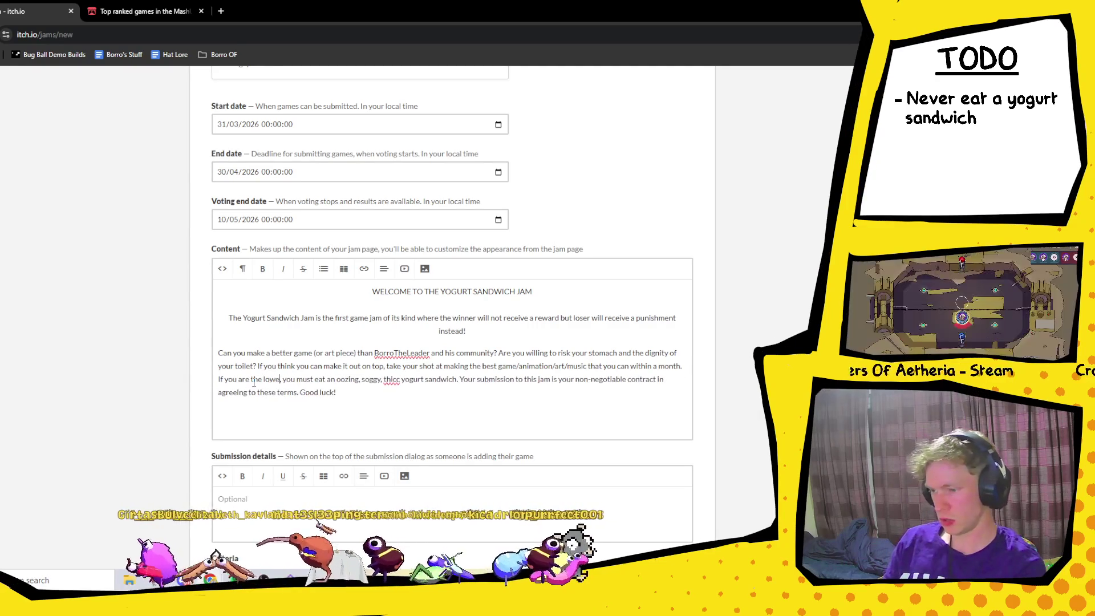
pyautogui.write('atedd')
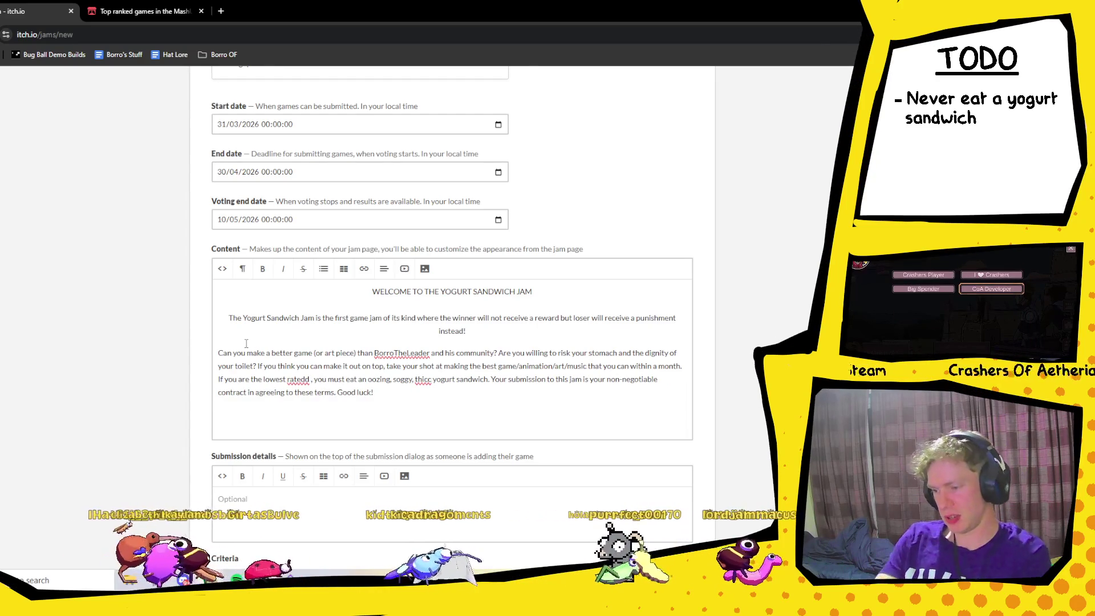
pyautogui.click(306, 380)
pyautogui.press('BackSpace')
pyautogui.press('BackSpace')
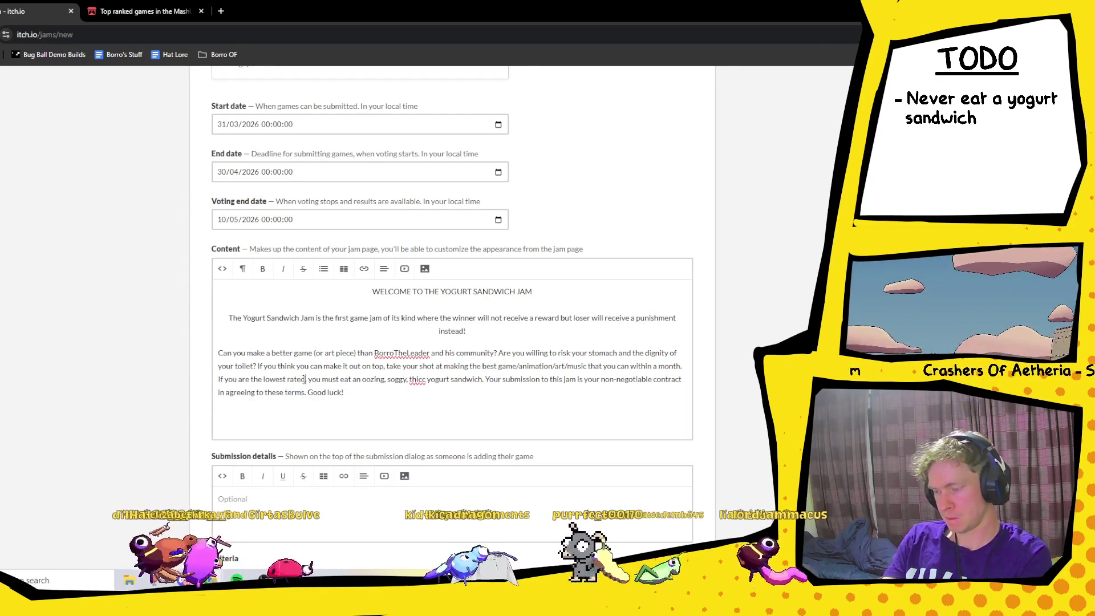
pyautogui.press('BackSpace')
pyautogui.press('BackSpace')
pyautogui.press('BackSpace')
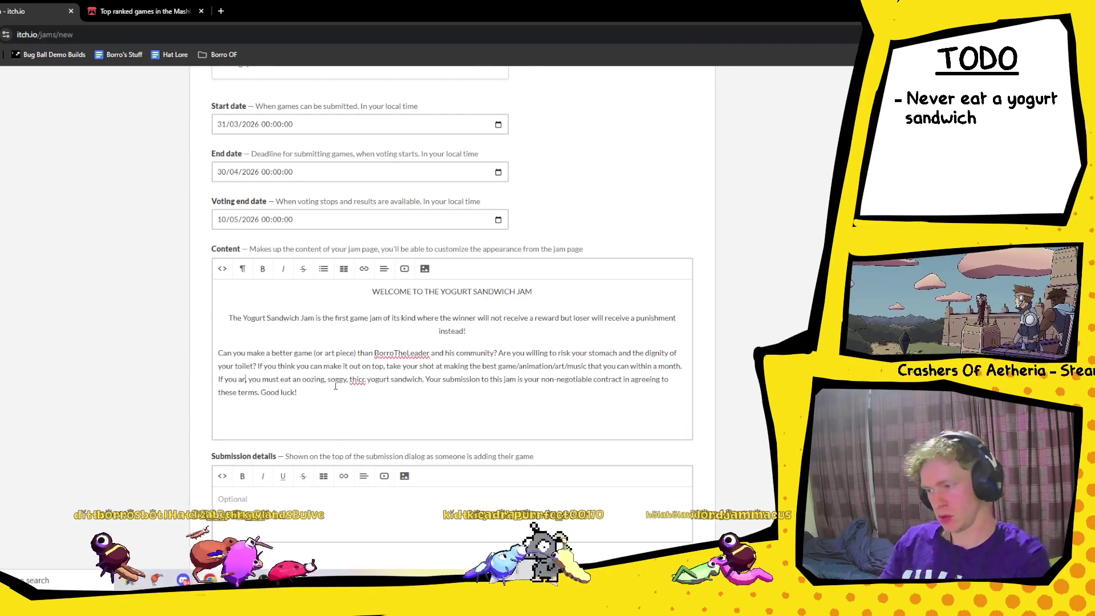
pyautogui.press('Return')
pyautogui.press('Return')
pyautogui.press('BackSpace')
pyautogui.press('BackSpace')
pyautogui.write('ecieve the loowe')
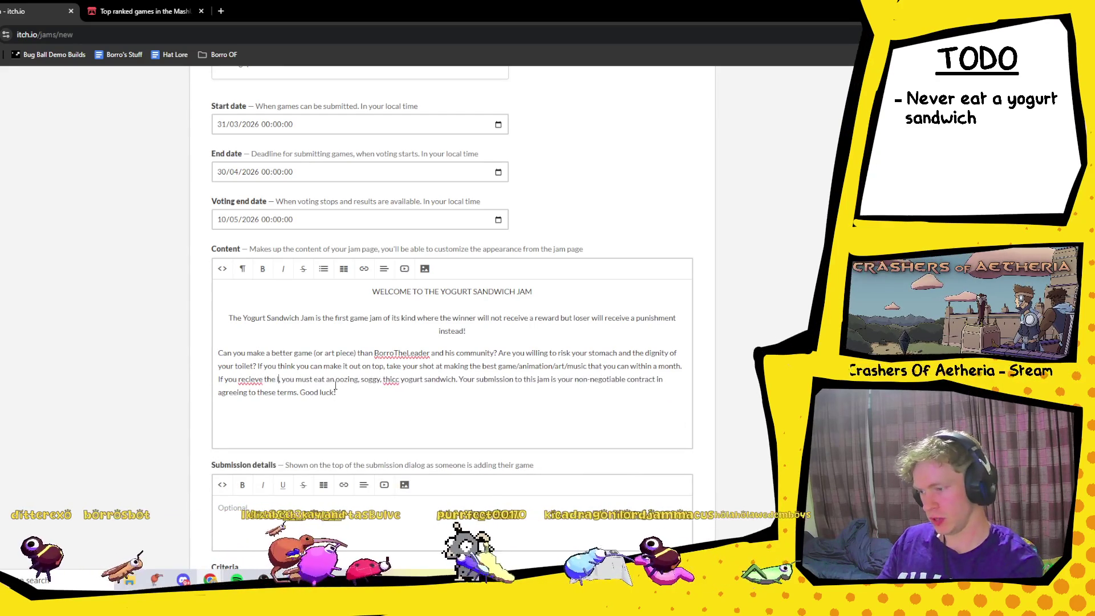
pyautogui.write('st rating')
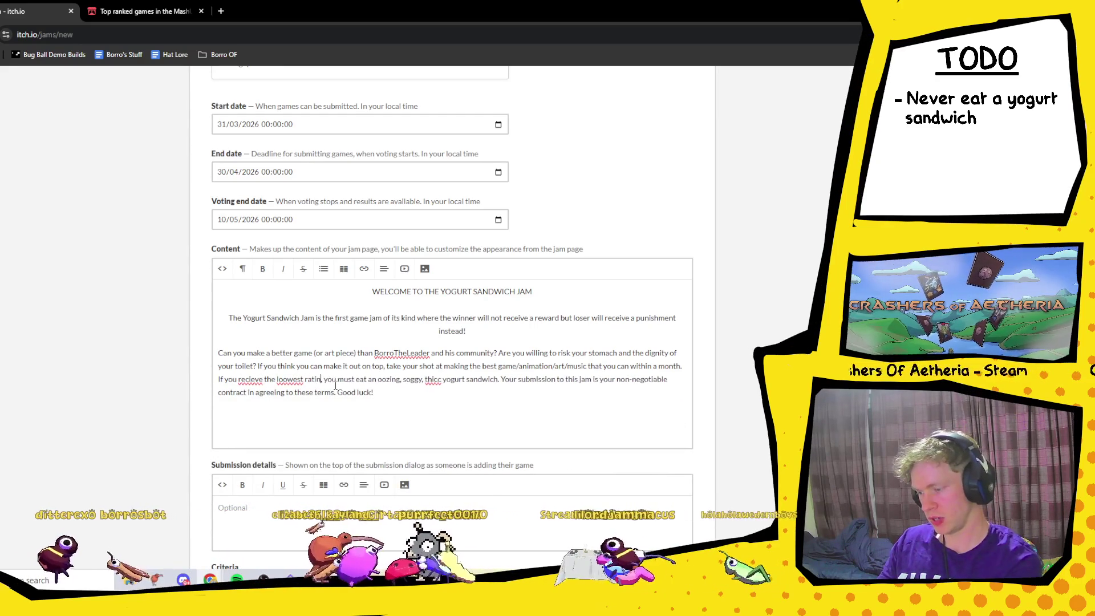
# - Correct the typos 'recieve' to 'receive' and 'loowest' to 'lowest'
pyautogui.rightClick(259, 380)
pyautogui.click(333, 118)
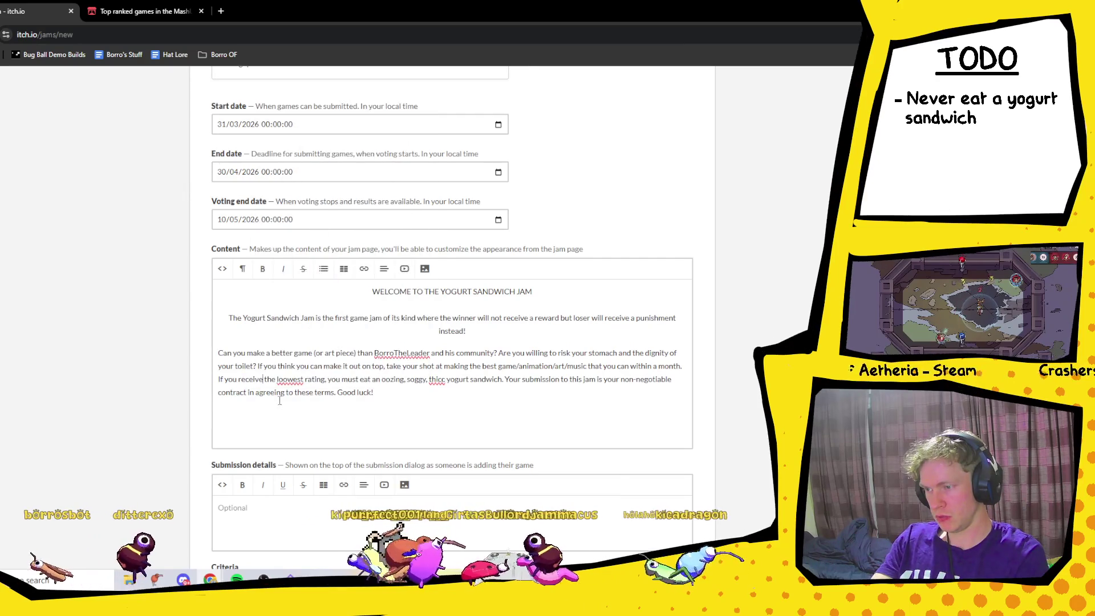
pyautogui.click(284, 380)
pyautogui.press('BackSpace')
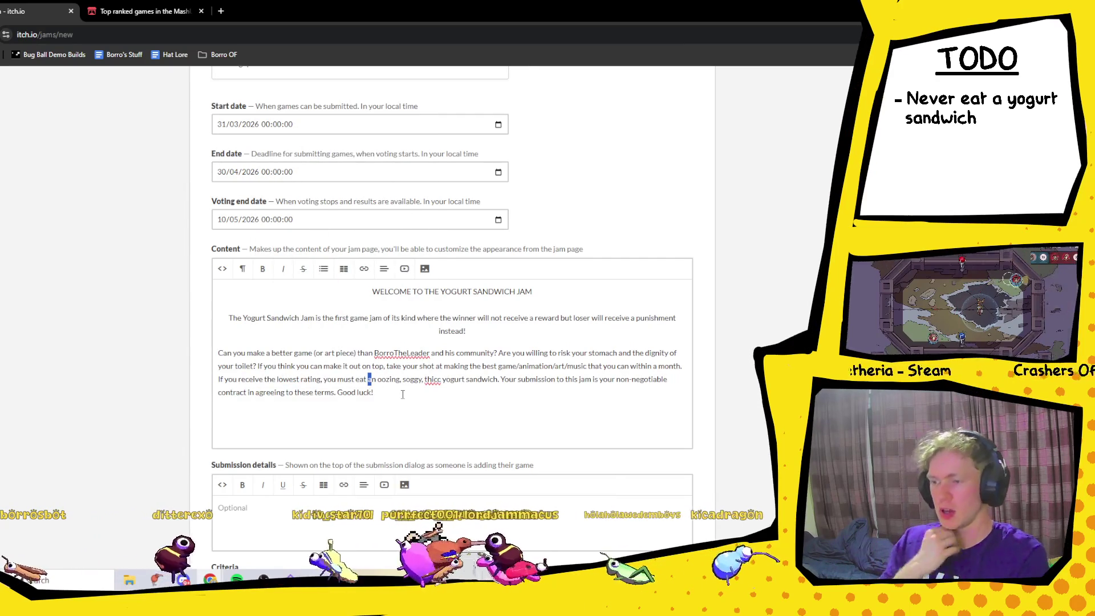
pyautogui.click(379, 396)
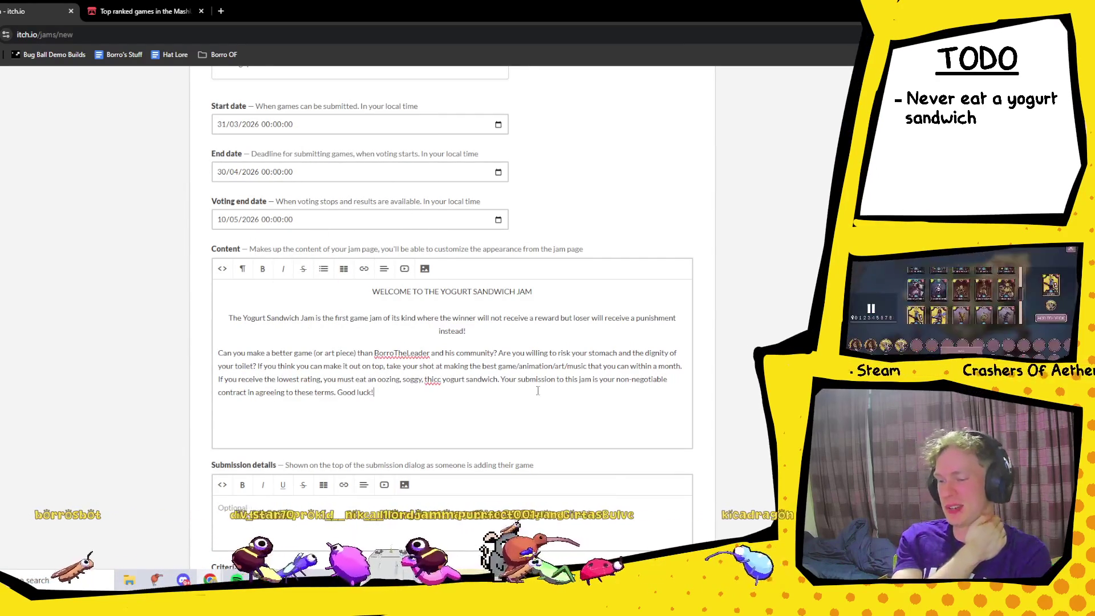
# - Align the second Content paragraph to the center, matching the welcome text
pyautogui.moveTo(425, 408); pyautogui.dragTo(219, 353)
pyautogui.click(384, 269)
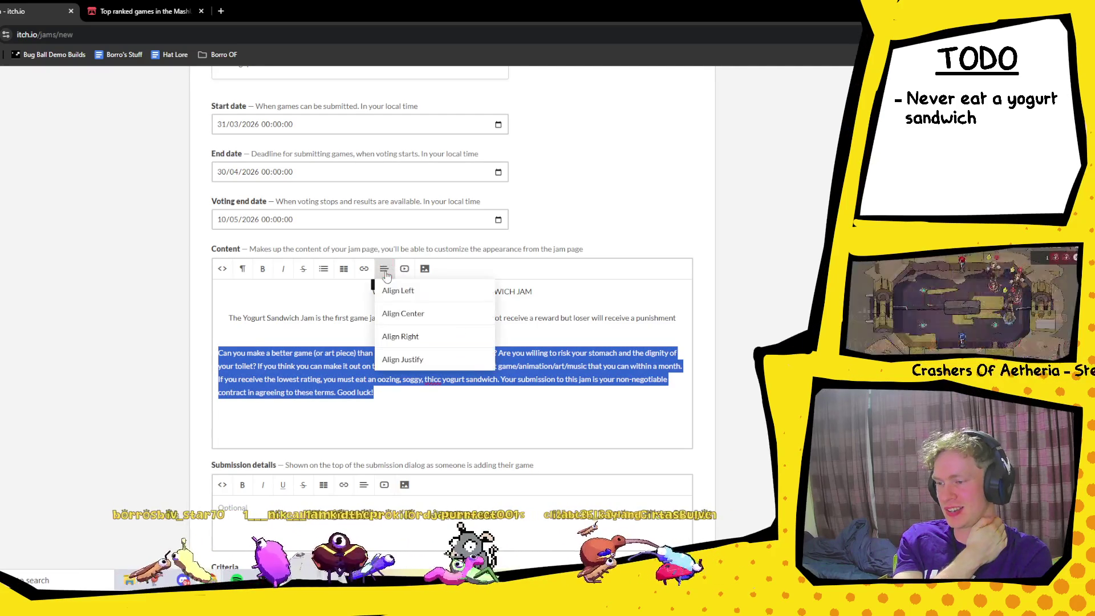
pyautogui.click(416, 313)
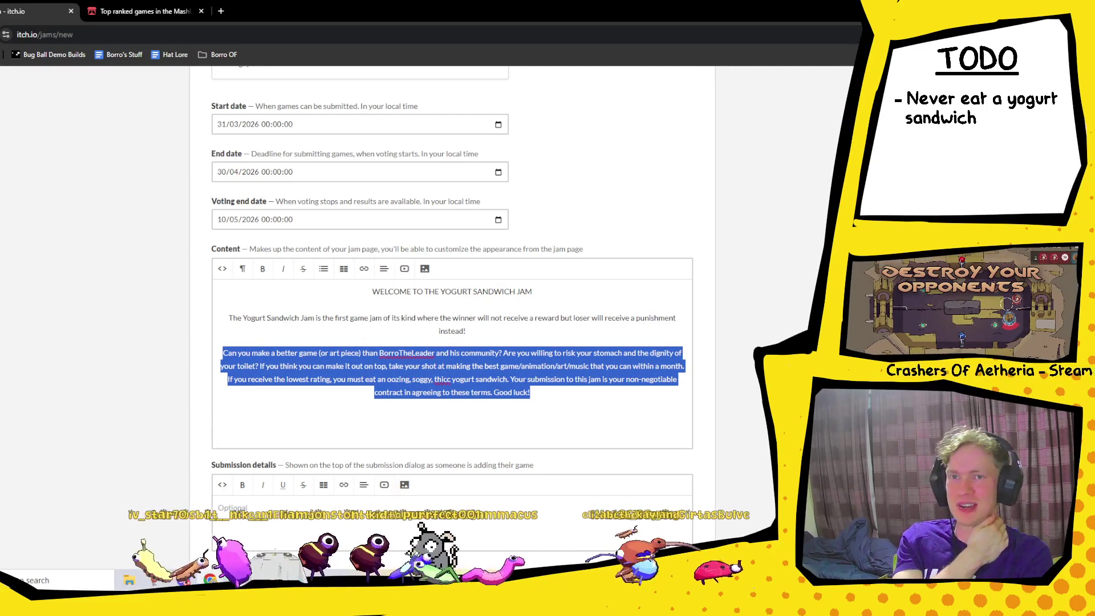
pyautogui.hotkey('alt', 'Tab')
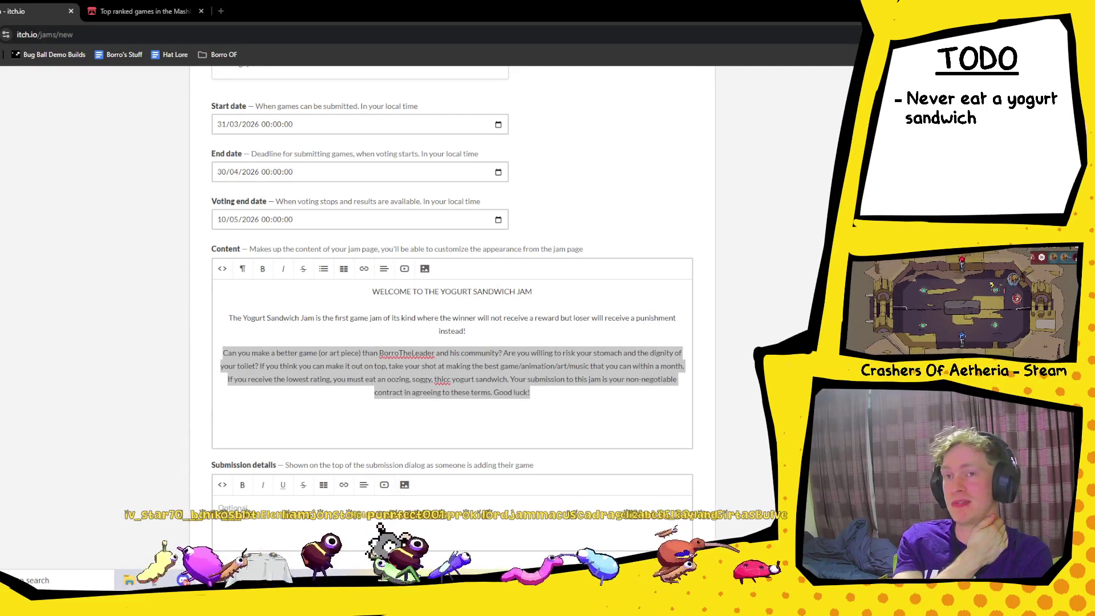
pyautogui.click(451, 423)
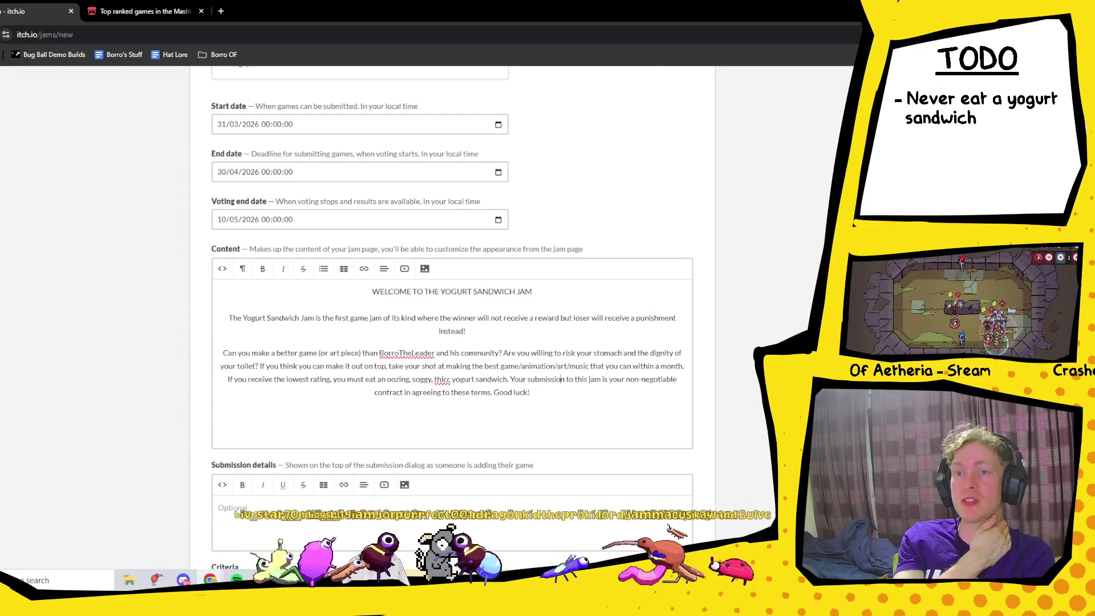
pyautogui.click(562, 379)
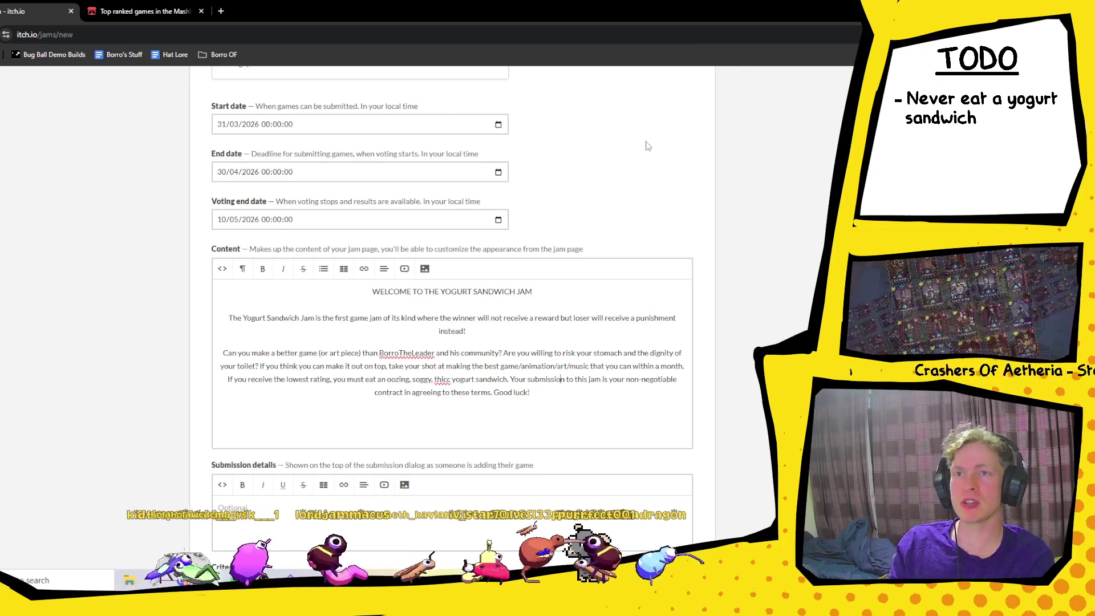
pyautogui.scroll(10, 639, 167)
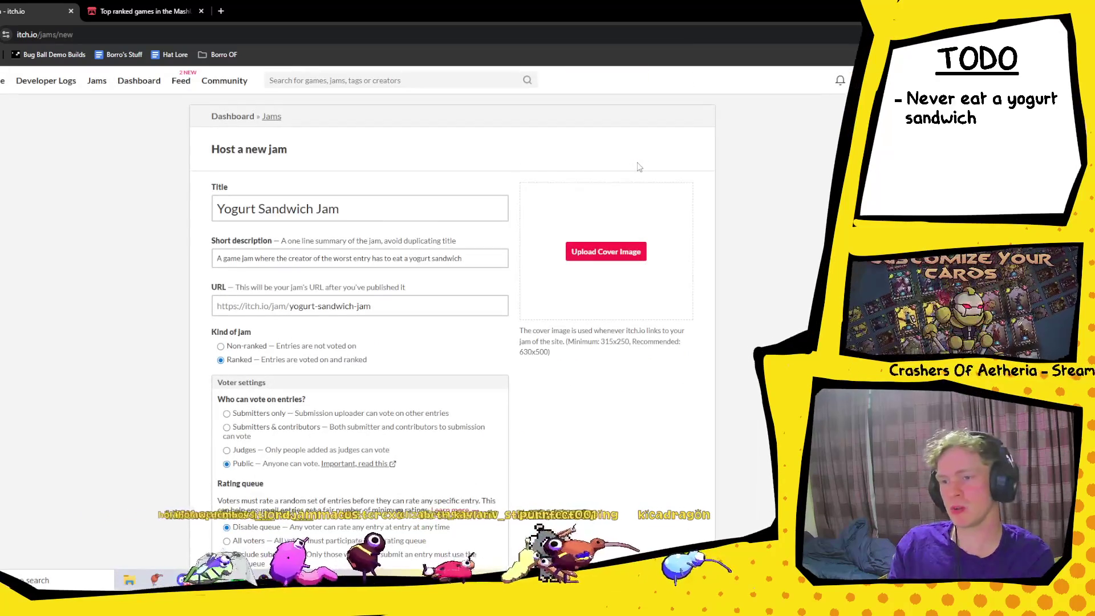
# - Switch to the MashUp Game Jam 2024 results tab and scroll through it
pyautogui.click(145, 11)
pyautogui.scroll(-2, 354, 260)
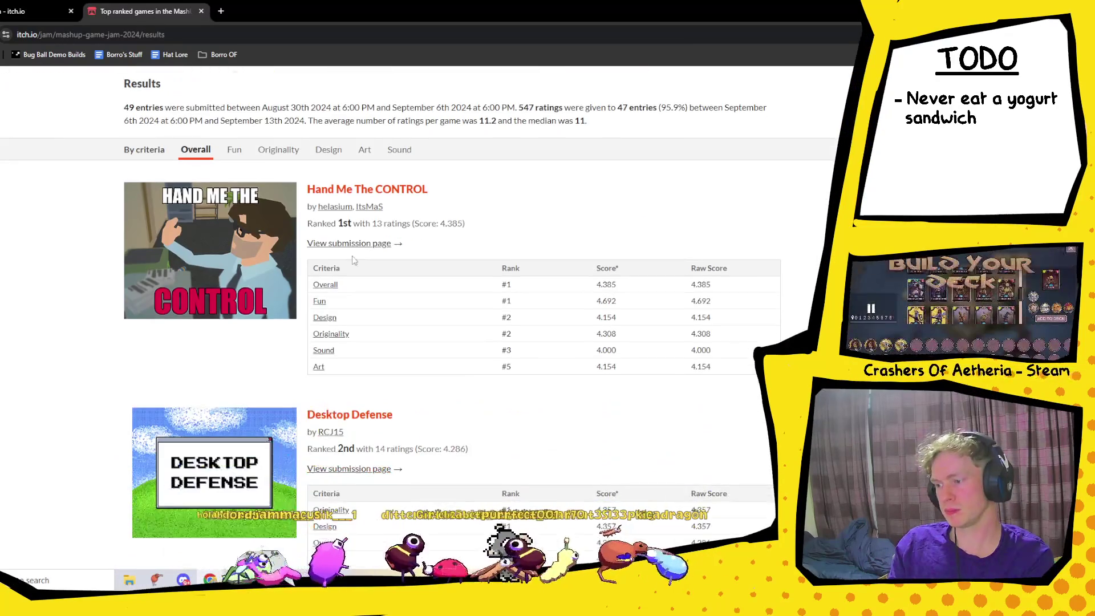
pyautogui.scroll(-8, 351, 229)
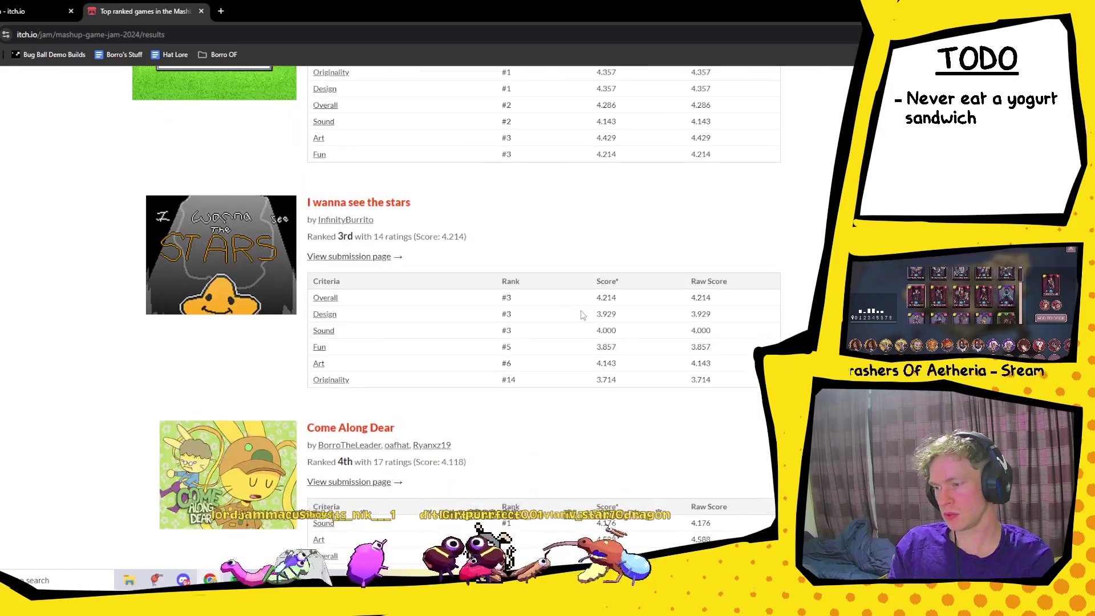
pyautogui.scroll(-9, 738, 314)
pyautogui.scroll(8, 739, 319)
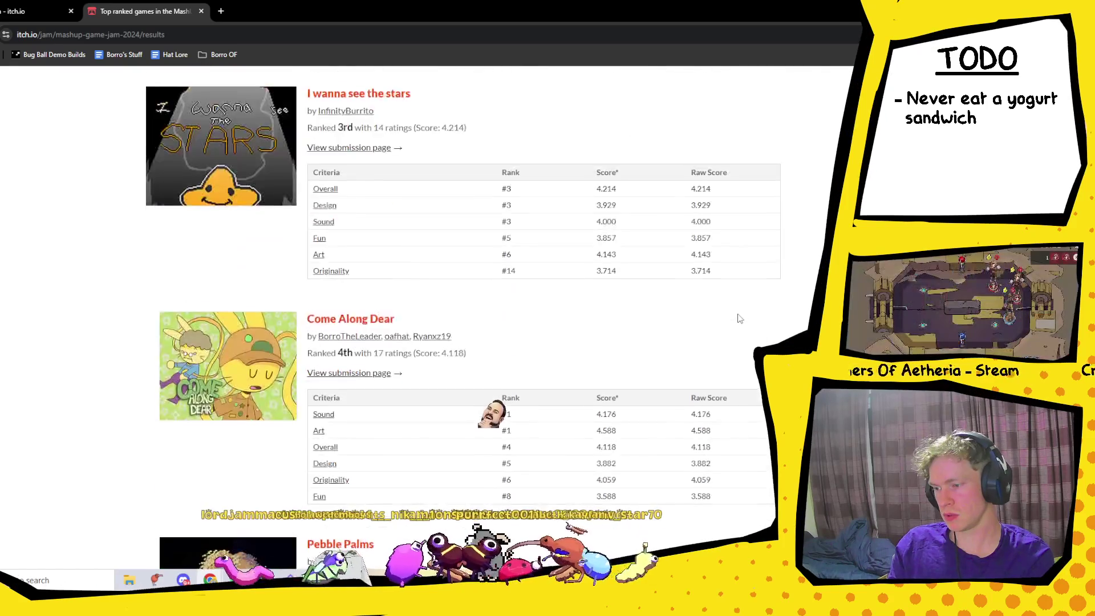
pyautogui.scroll(5, 736, 302)
# - Search the results page for 'jam', close the find bar, and return to the new jam form
pyautogui.hotkey('ctrl', 'f')
pyautogui.write('ja')
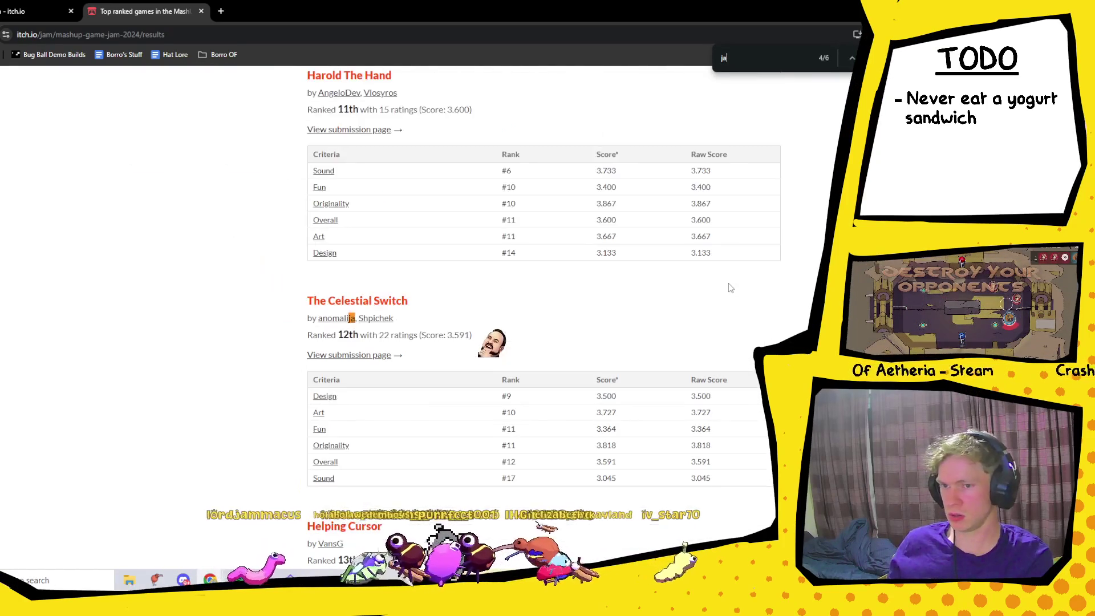
pyautogui.write('mm')
pyautogui.press('BackSpace')
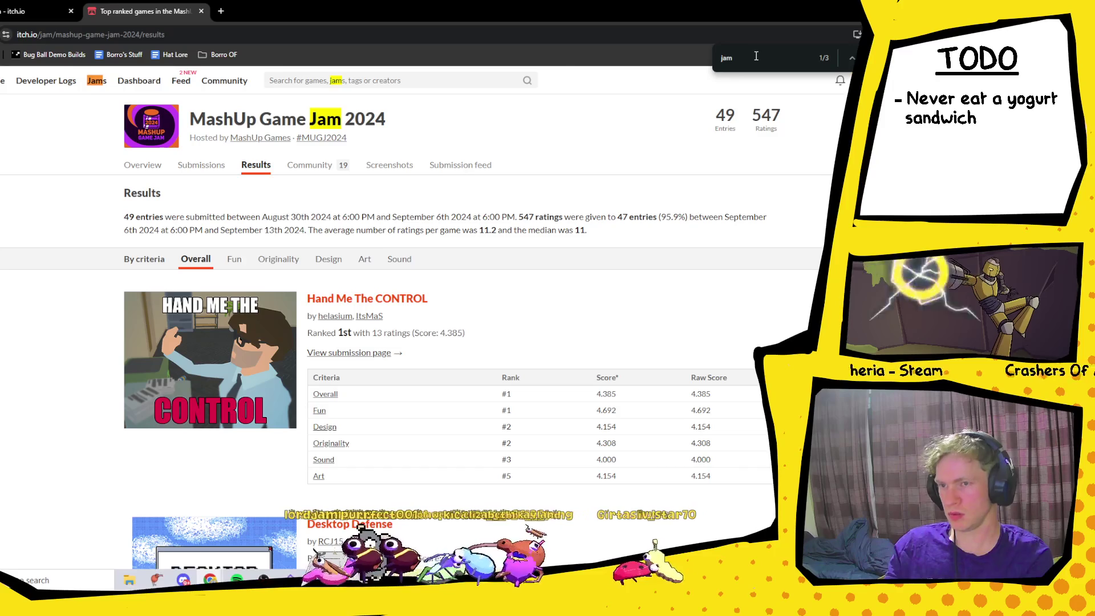
pyautogui.press('BackSpace')
pyautogui.press('BackSpace')
pyautogui.press('BackSpace')
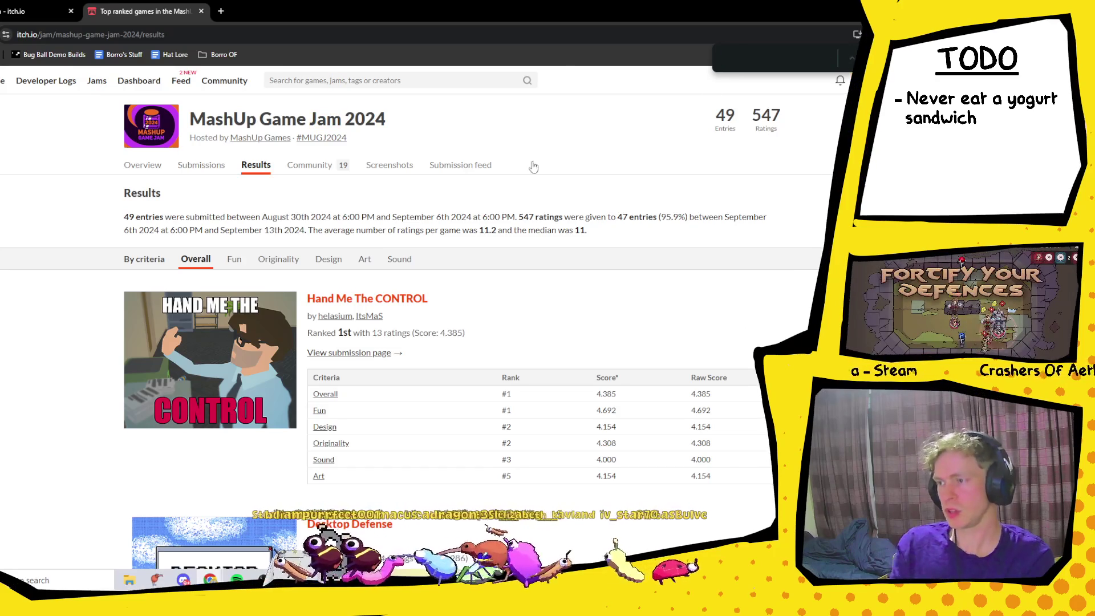
pyautogui.press('Escape')
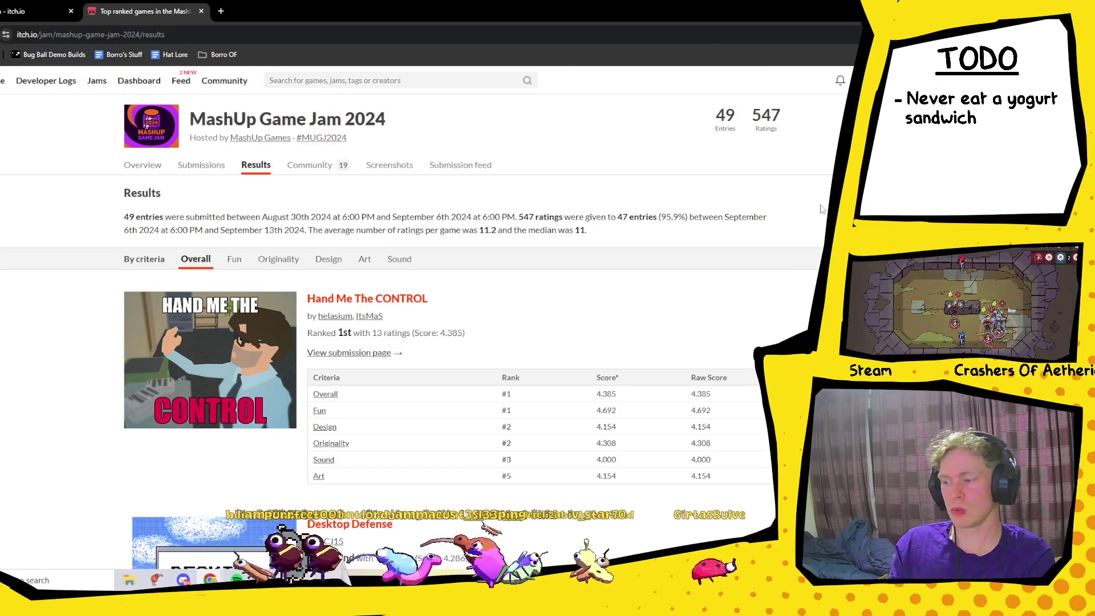
pyautogui.scroll(-10, 162, 259)
pyautogui.scroll(10, 162, 259)
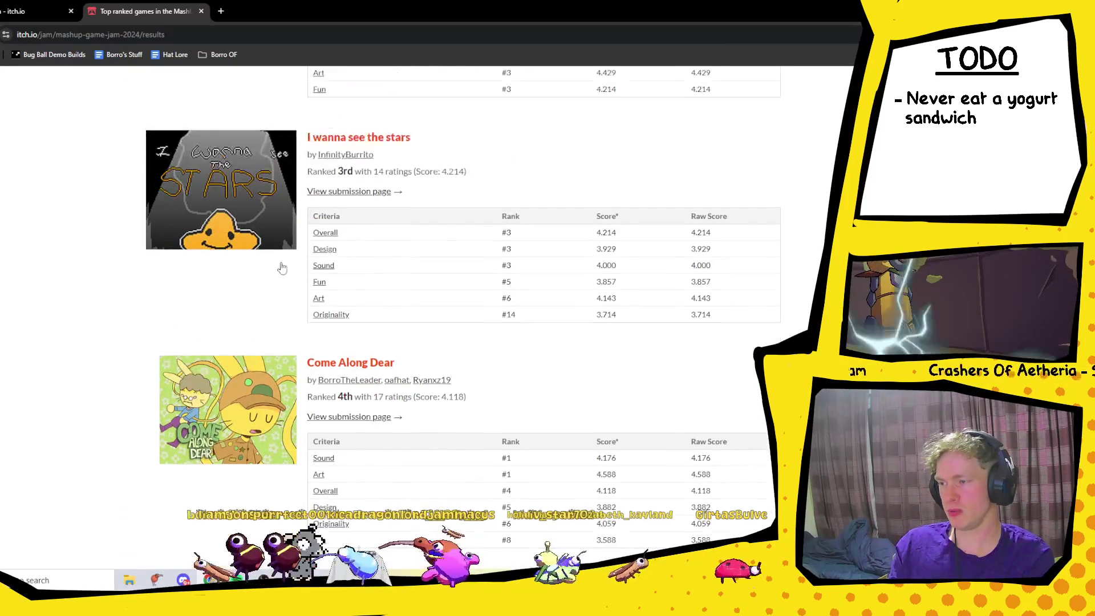
pyautogui.click(23, 12)
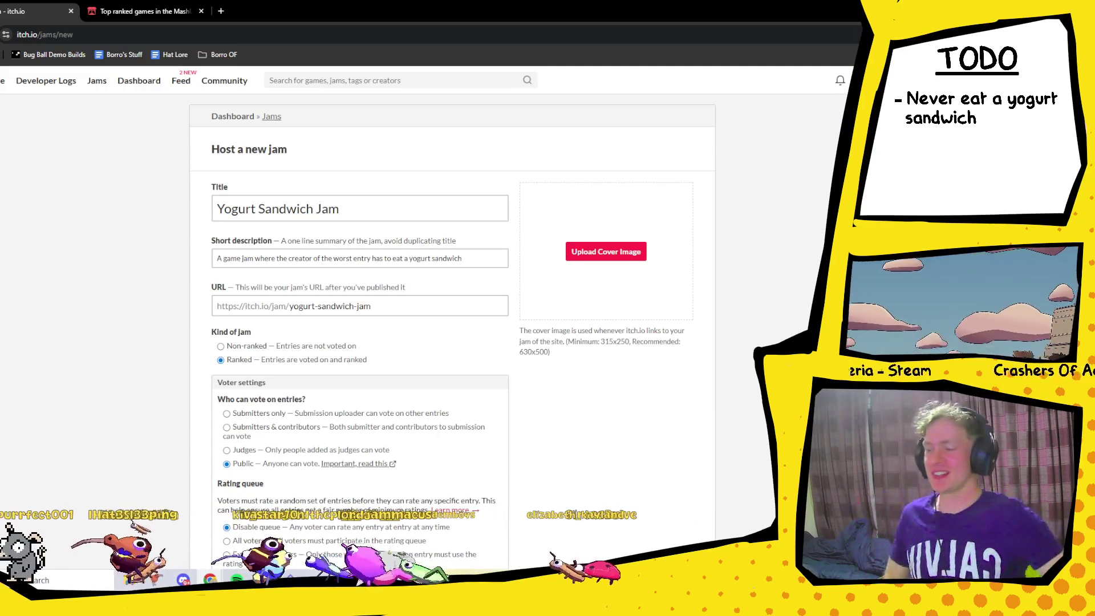
# - Add an empty line after 'Good luck!' at the end of the jam description
pyautogui.scroll(-4, 513, 268)
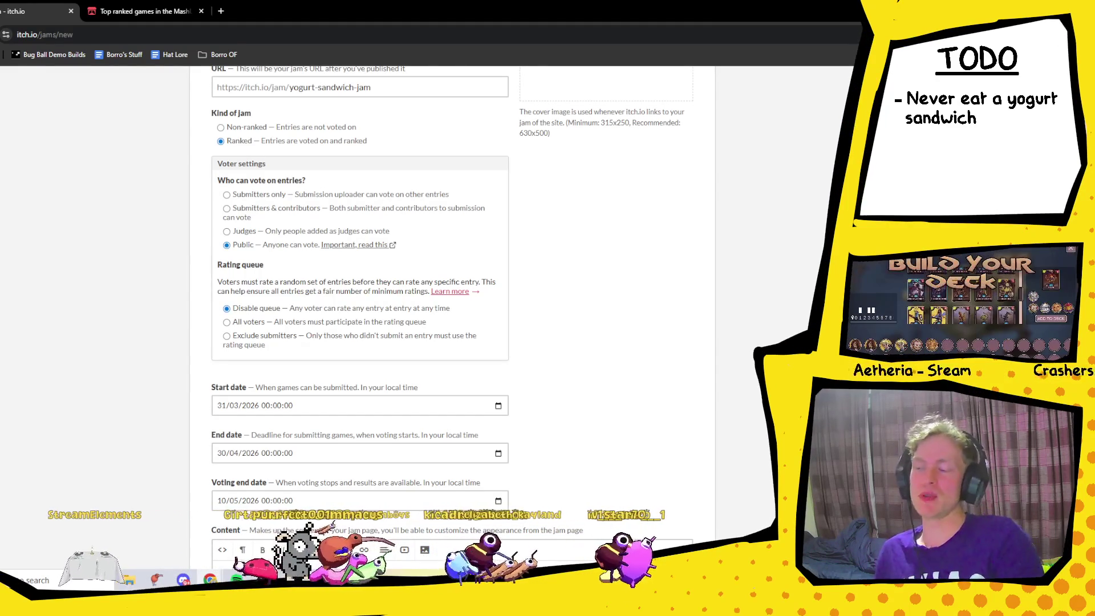
pyautogui.scroll(-2, 584, 373)
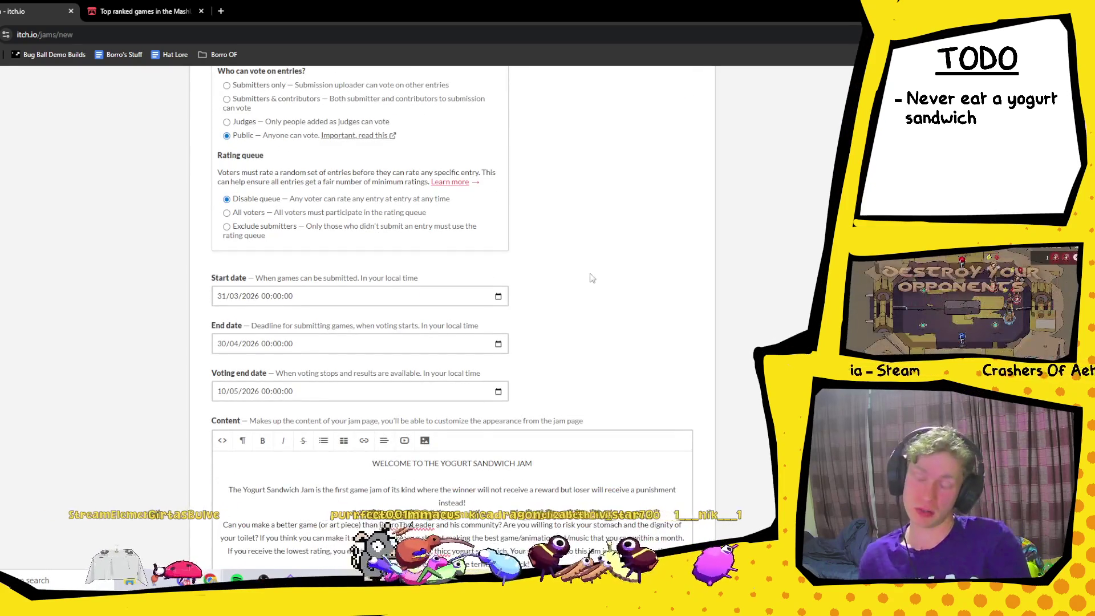
pyautogui.scroll(-4, 589, 278)
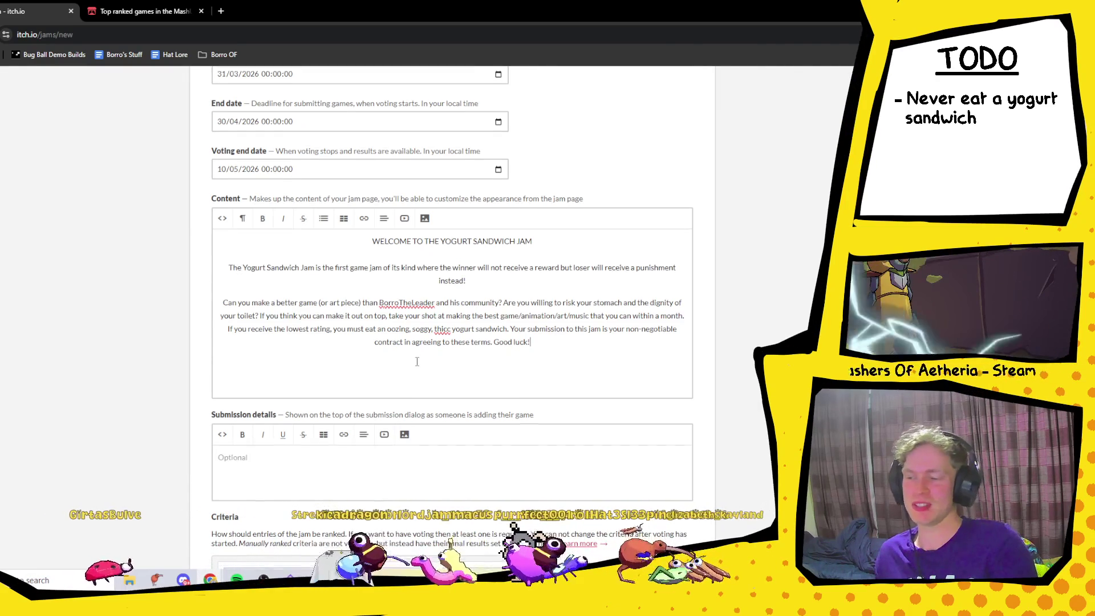
pyautogui.scroll(-10, 512, 387)
pyautogui.scroll(-5, 512, 387)
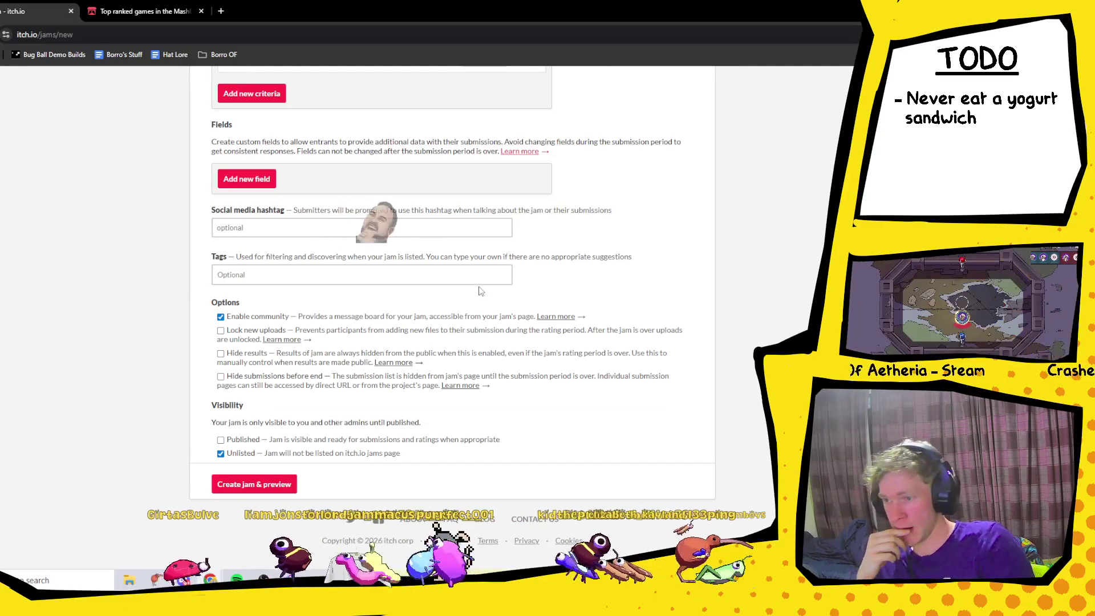
pyautogui.scroll(4, 470, 314)
pyautogui.scroll(7, 468, 310)
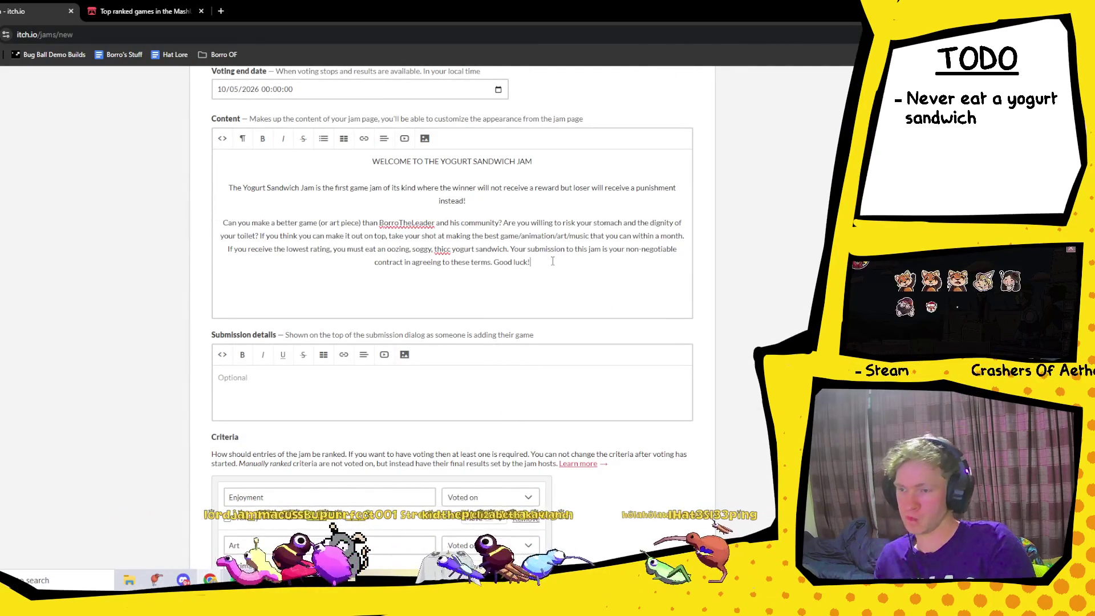
pyautogui.press('Return')
pyautogui.click(384, 138)
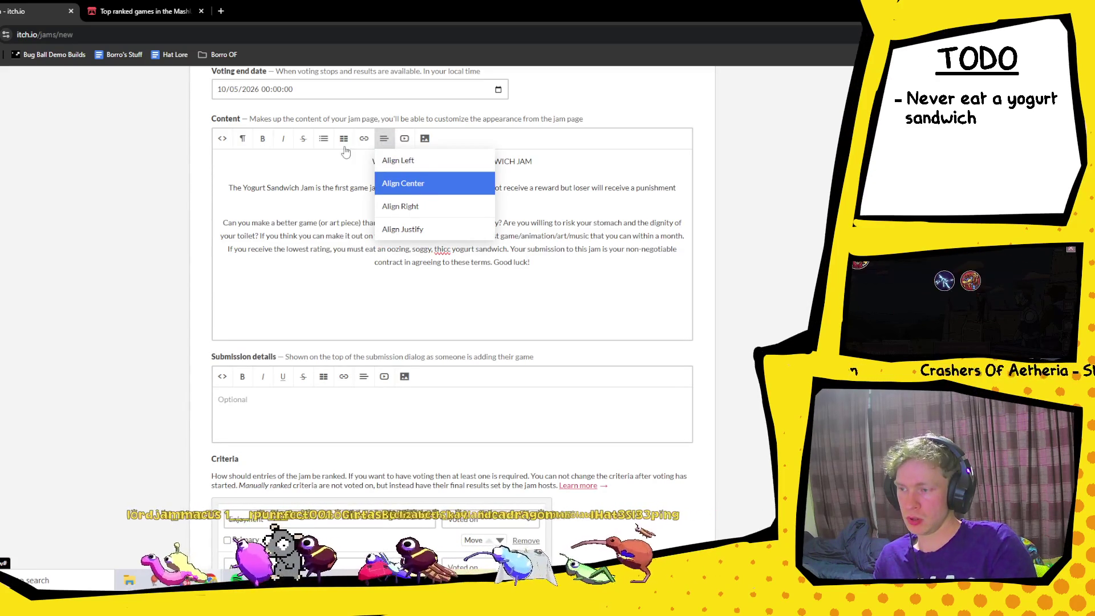
pyautogui.click(143, 11)
pyautogui.click(143, 165)
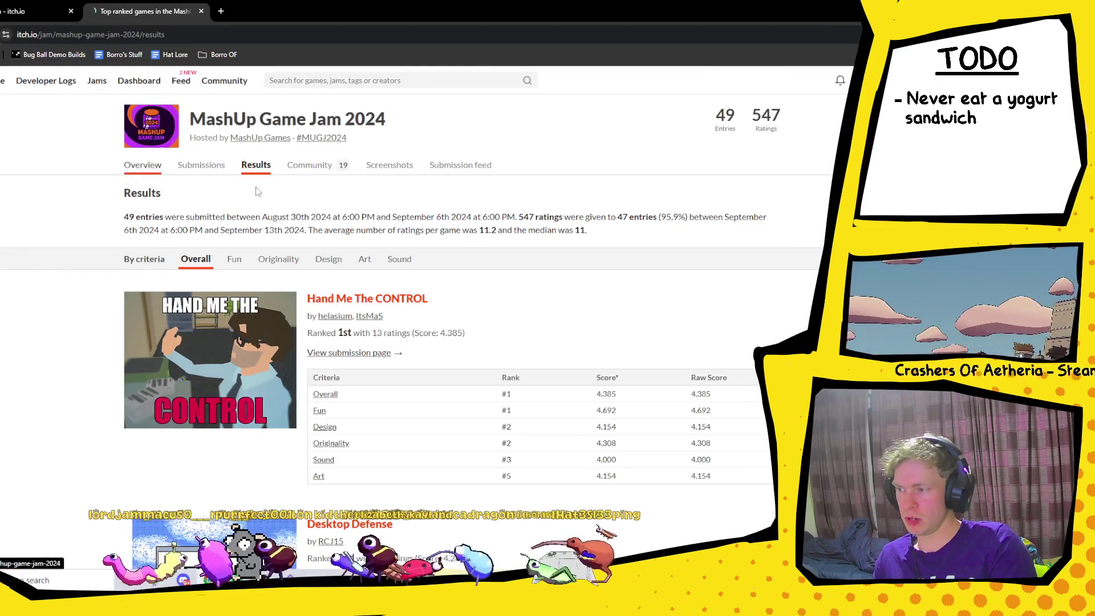
pyautogui.scroll(-4, 526, 325)
pyautogui.scroll(-5, 528, 330)
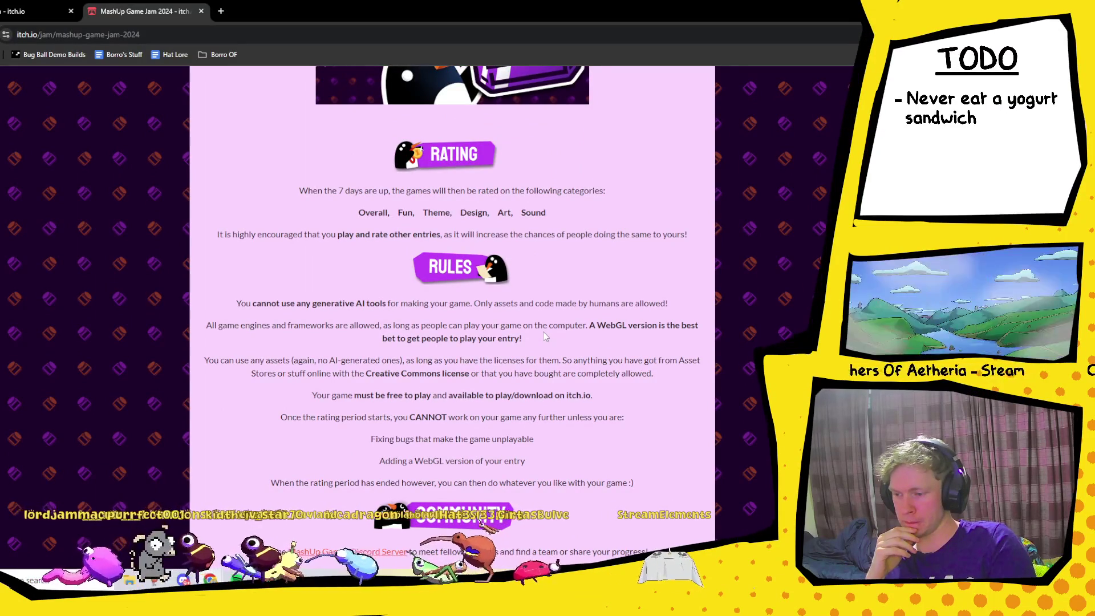
pyautogui.click(15, 15)
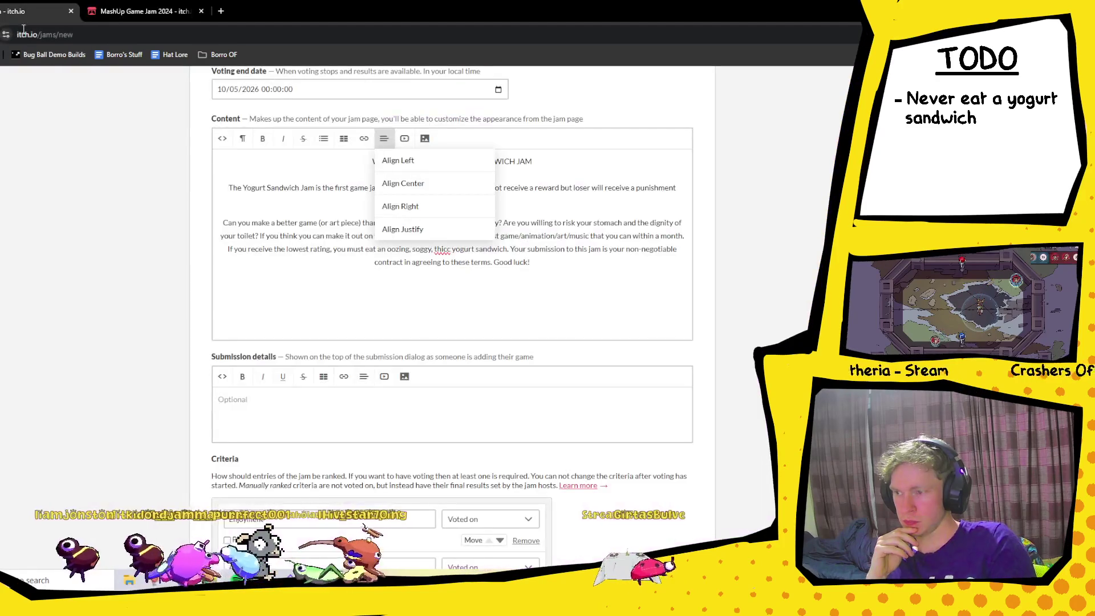
# - Add a centred RULES heading and make the WELCOME TO THE YOGURT SANDWICH JAM title bold
pyautogui.click(455, 294)
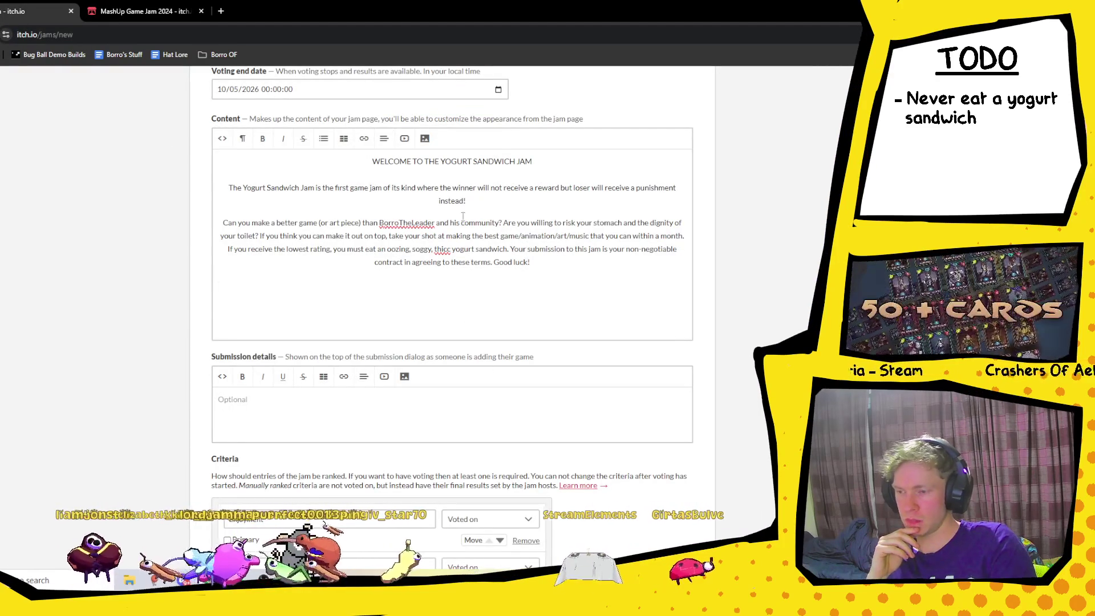
pyautogui.click(383, 138)
pyautogui.click(409, 182)
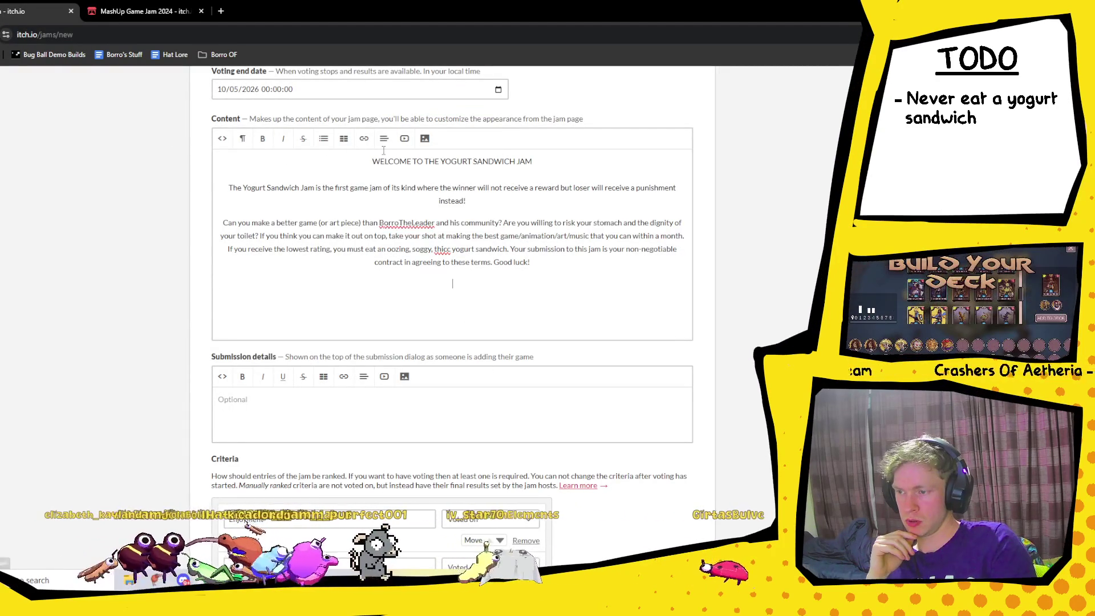
pyautogui.write('RULES')
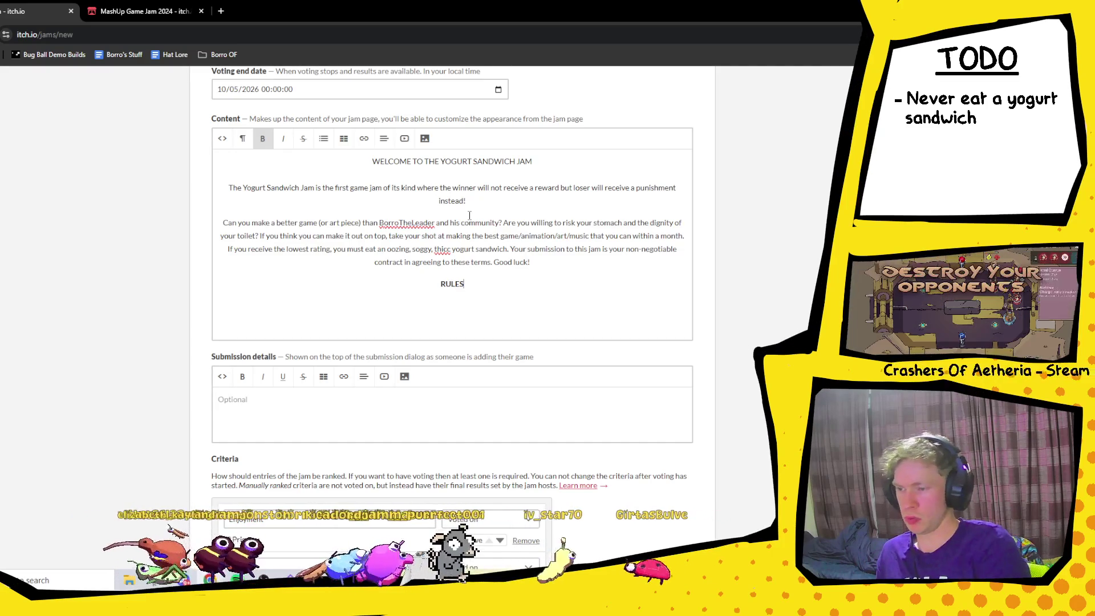
pyautogui.moveTo(542, 163); pyautogui.dragTo(371, 162)
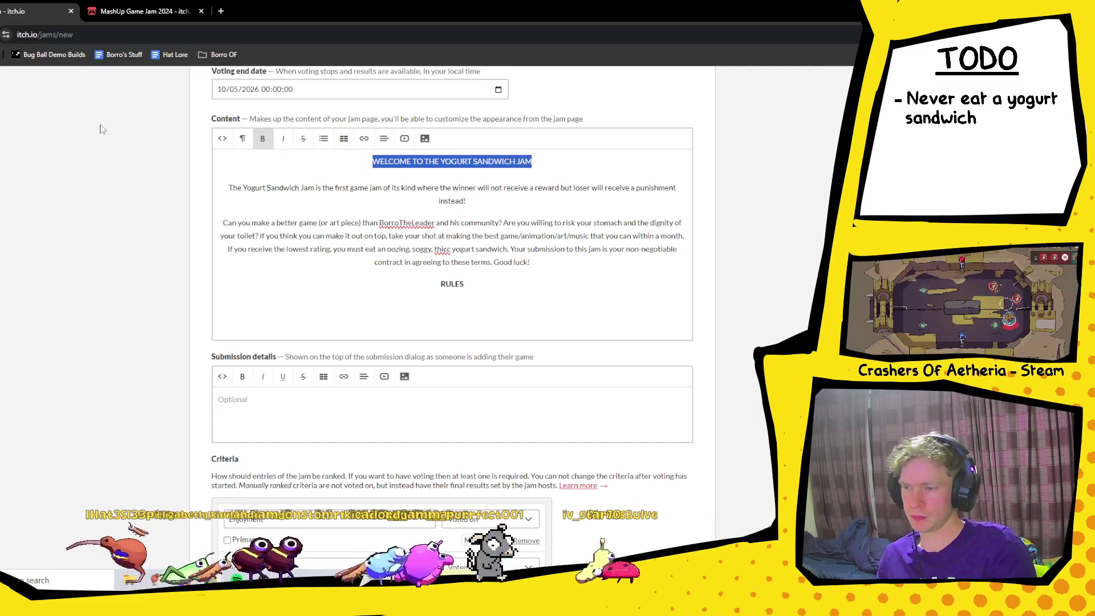
pyautogui.click(263, 140)
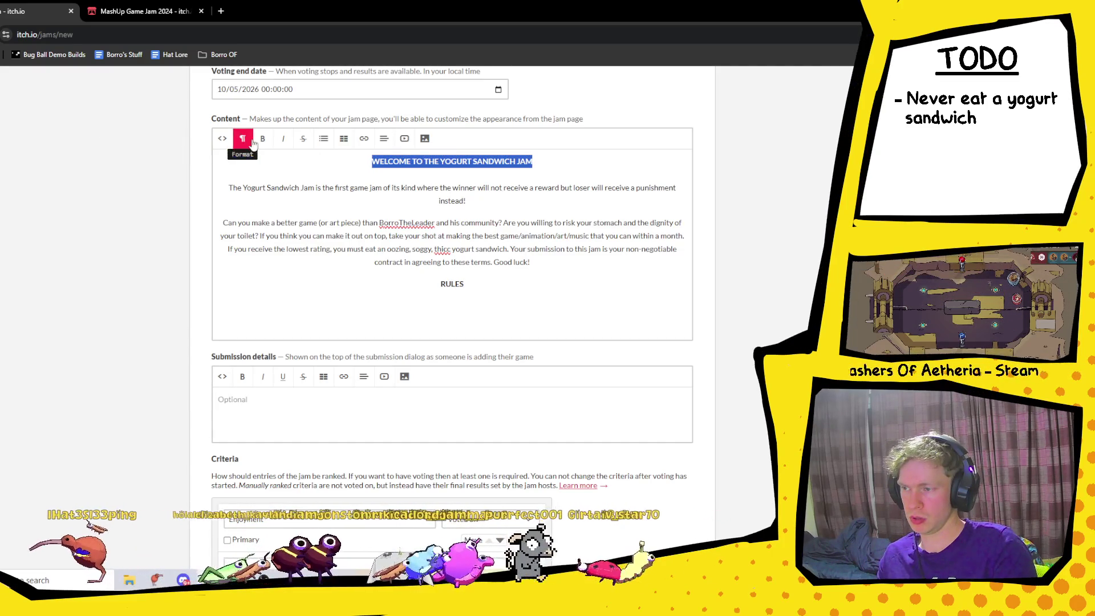
# - Start a new centred line below RULES for the rules list
pyautogui.click(486, 284)
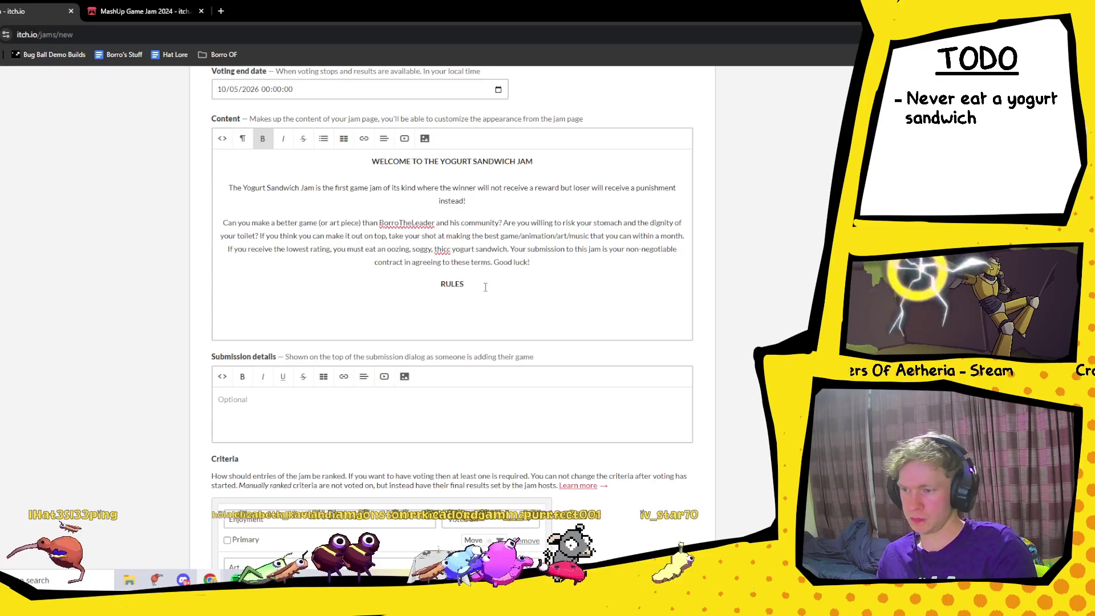
pyautogui.press('Return')
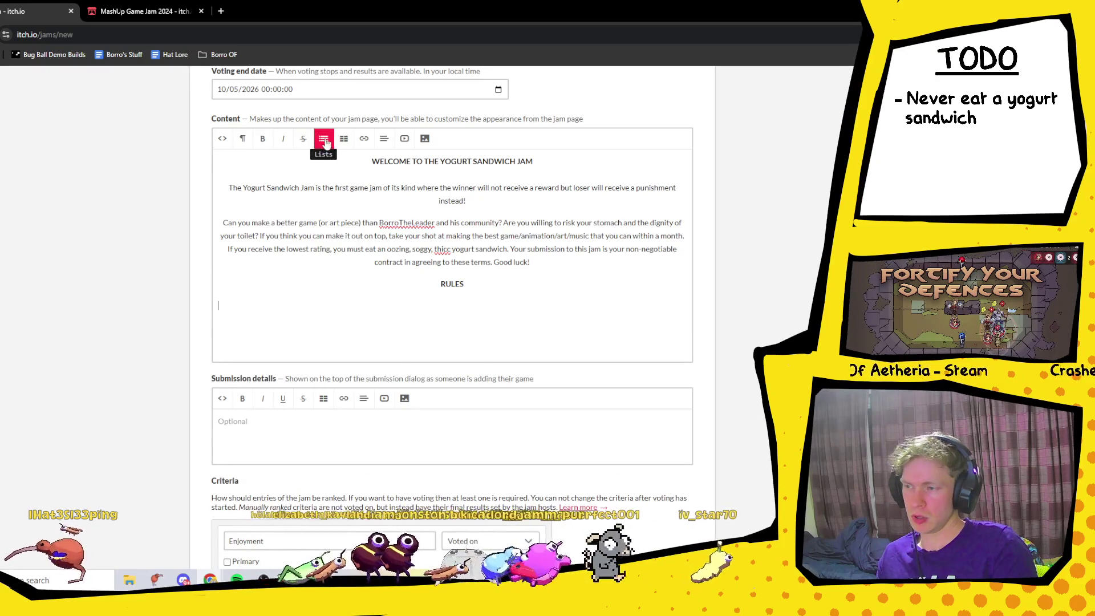
pyautogui.click(394, 141)
pyautogui.click(434, 184)
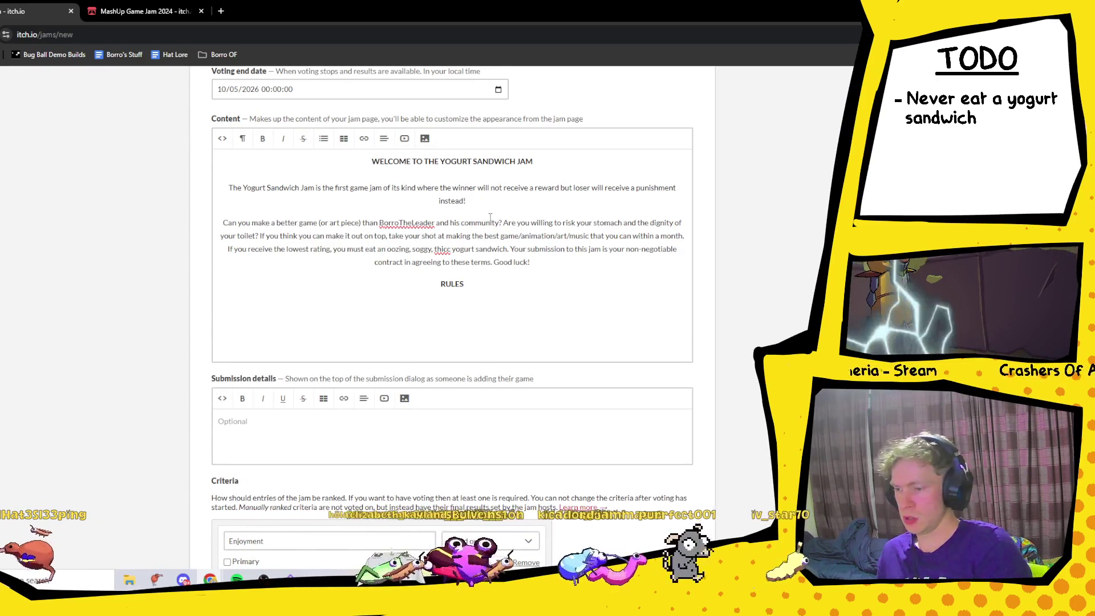
pyautogui.click(324, 138)
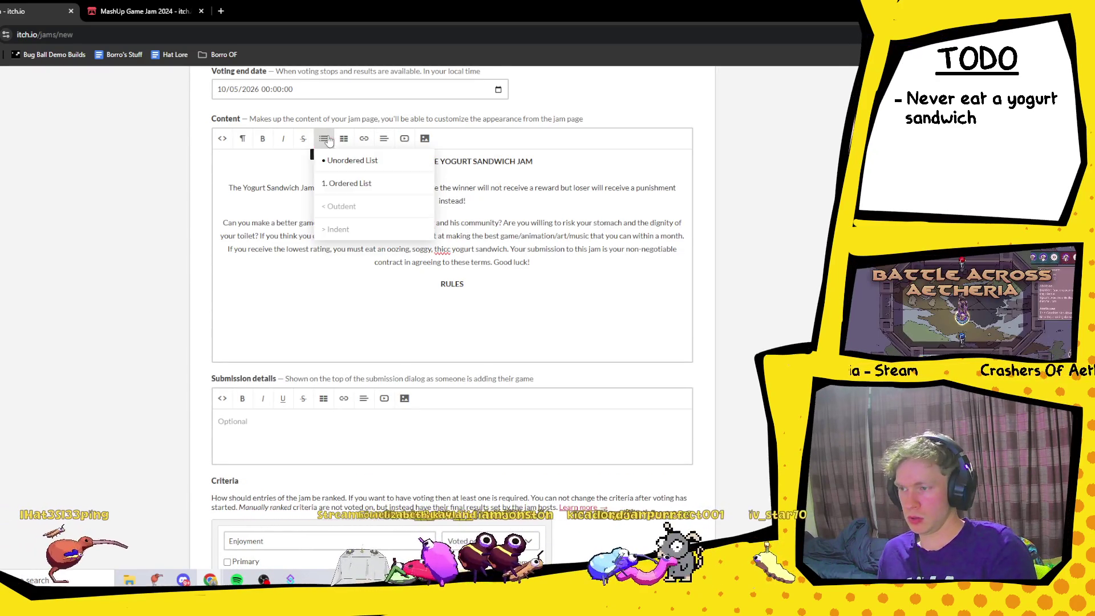
# - Write rule 1 (the loser eats a yogurt sandwich) and rule 2 (No gen AI)
pyautogui.click(359, 161)
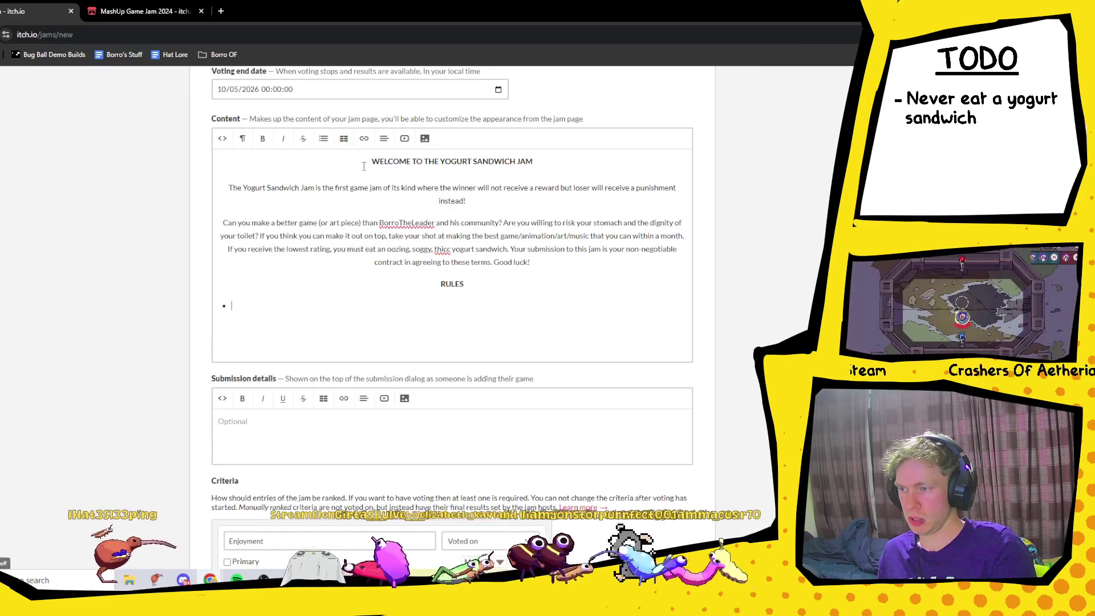
pyautogui.write('A')
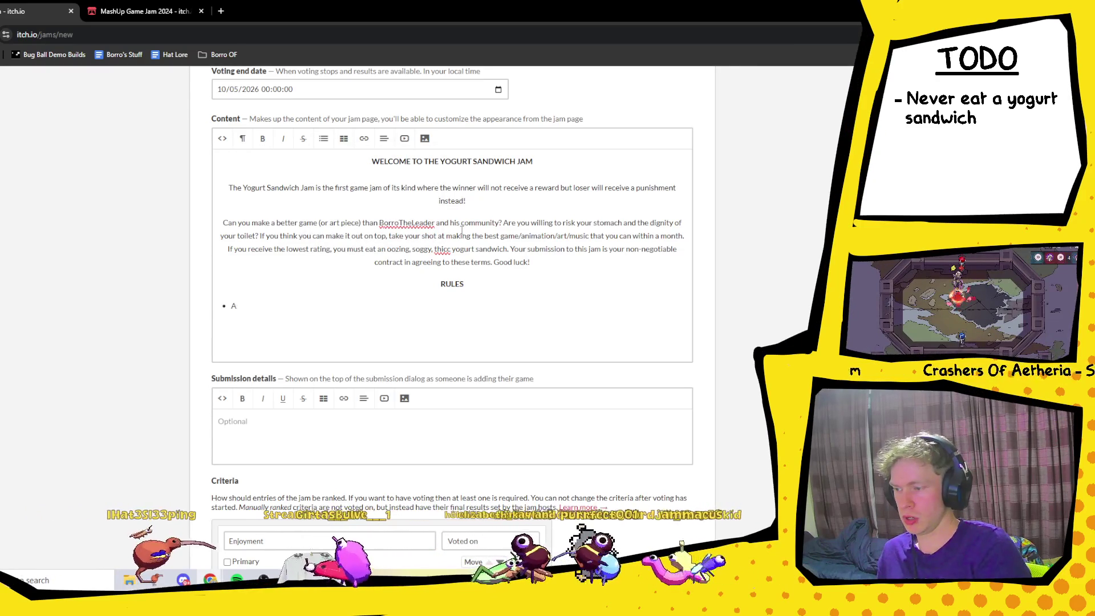
pyautogui.press('BackSpace')
pyautogui.press('BackSpace')
pyautogui.write('1. ')
pyautogui.write('As stated')
pyautogui.write(' the lsoe')
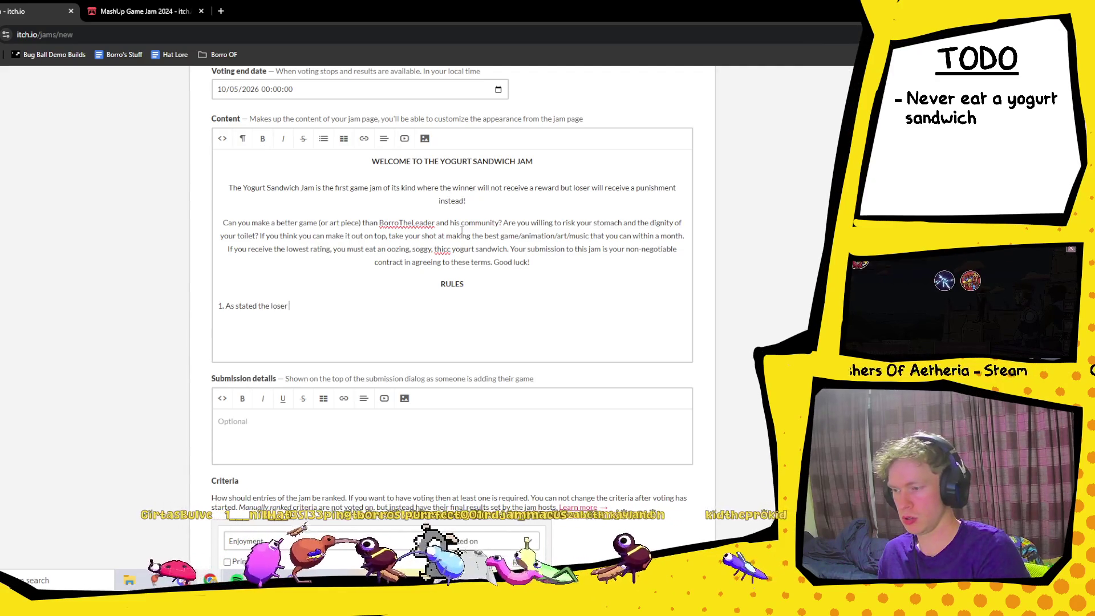
pyautogui.write('at a ')
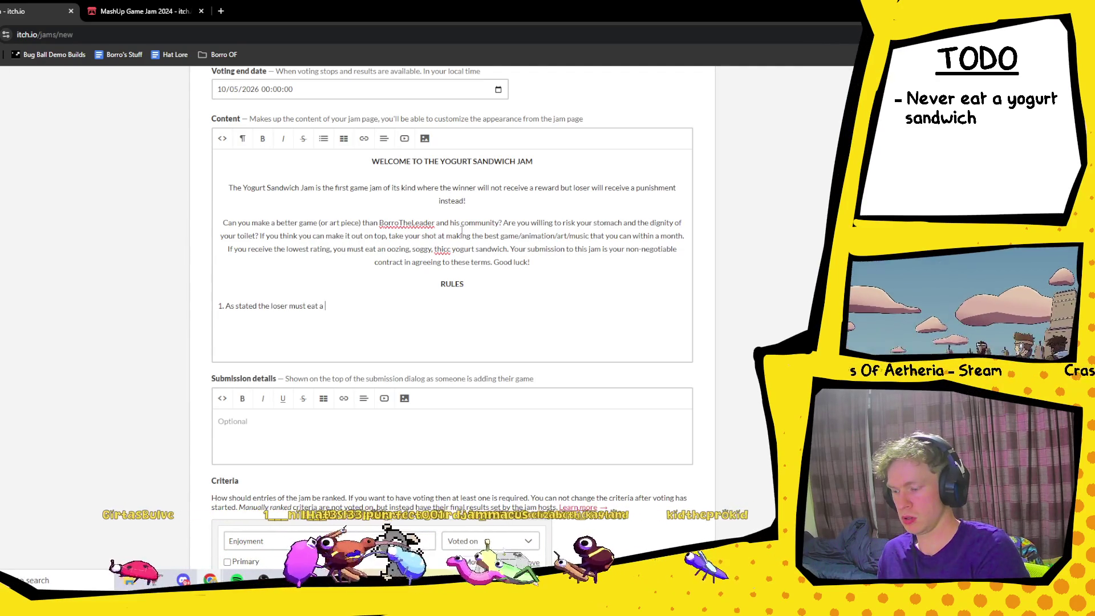
pyautogui.write('yogurt sa')
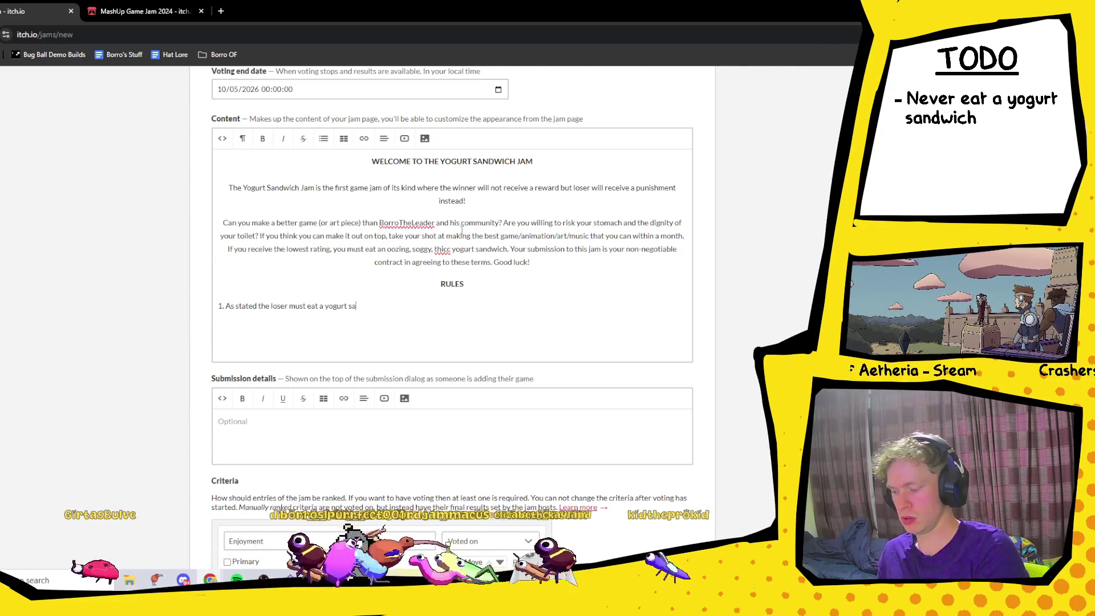
pyautogui.write('ndwich')
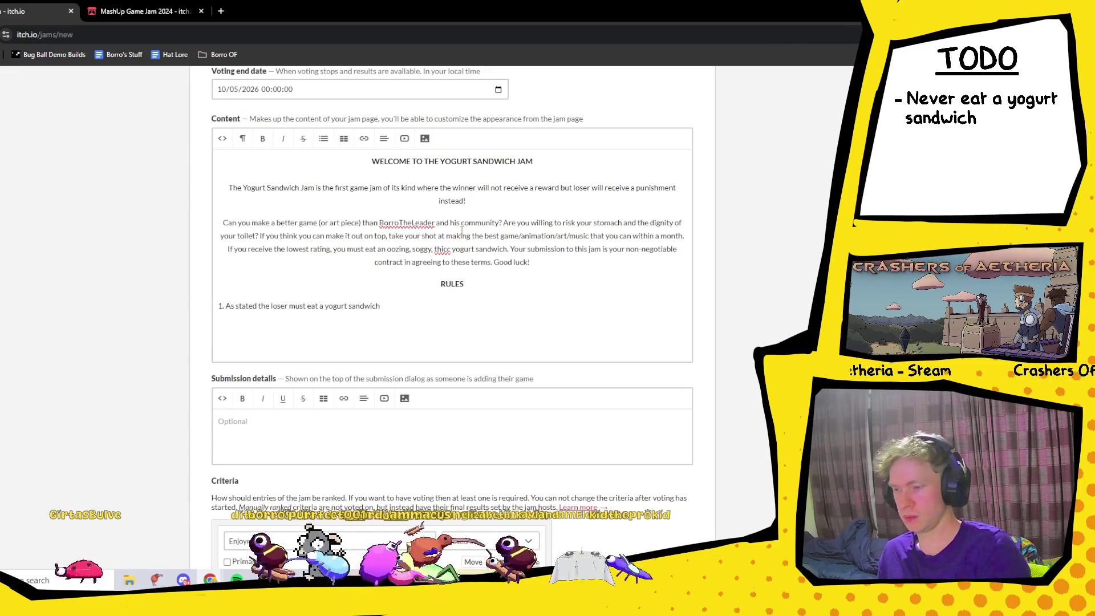
pyautogui.press('Return')
pyautogui.write('2')
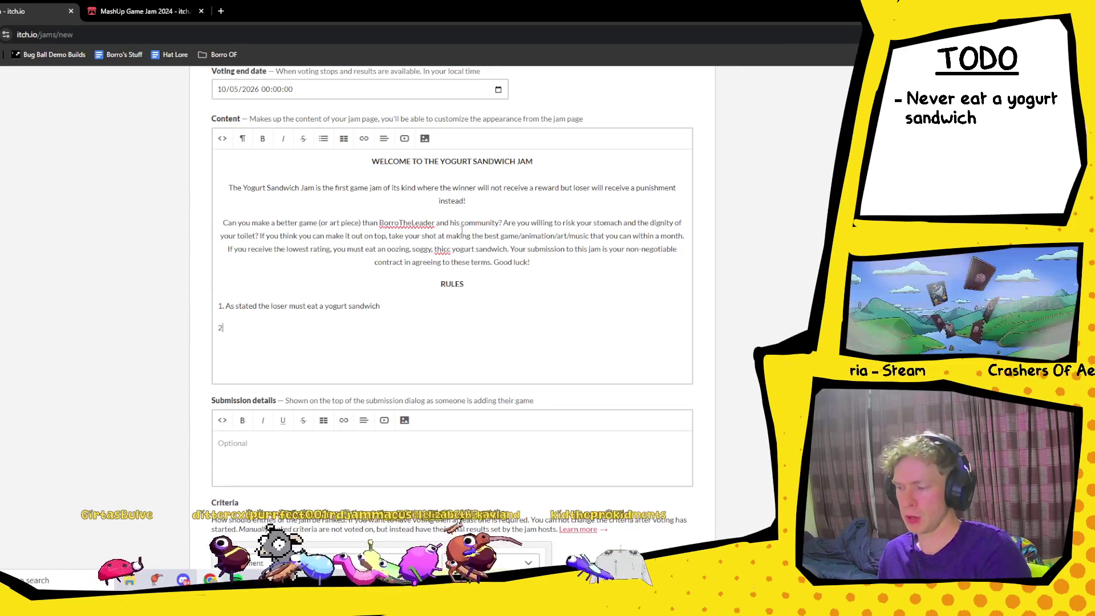
pyautogui.write('. N')
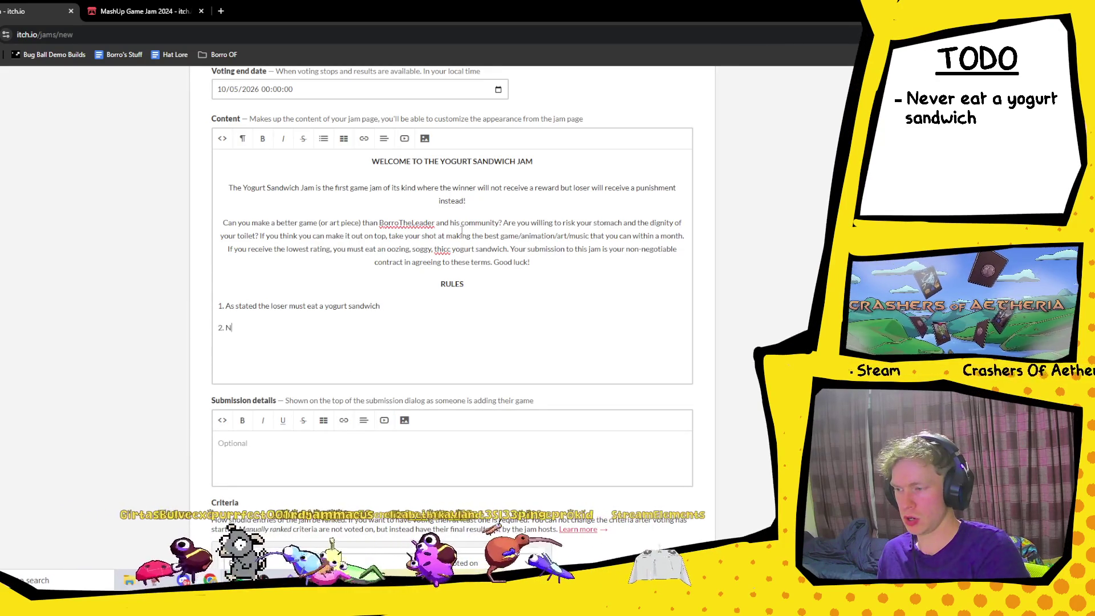
pyautogui.write('o Gen')
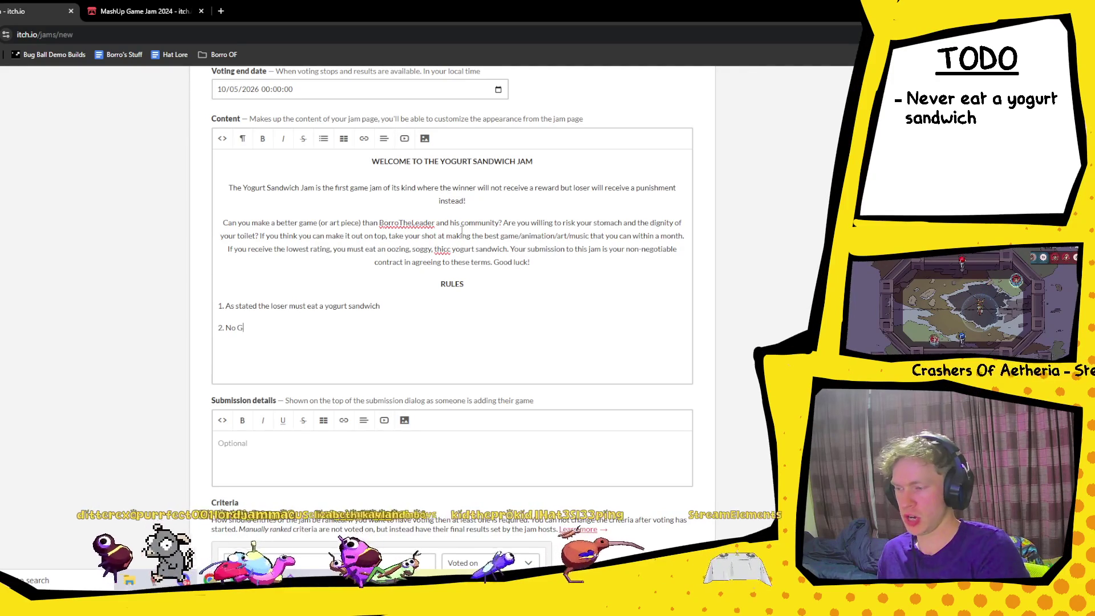
pyautogui.press('BackSpace')
pyautogui.press('BackSpace')
pyautogui.press('BackSpace')
pyautogui.write('ge')
pyautogui.press('BackSpace')
pyautogui.press('BackSpace')
pyautogui.write('gen AI')
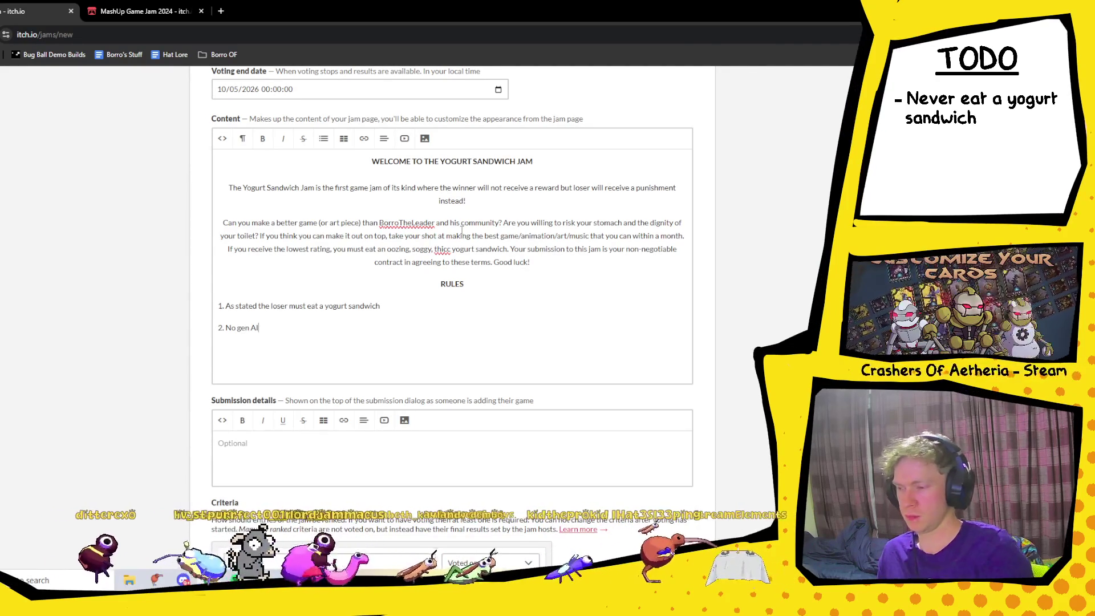
pyautogui.press('Return')
# - Write rule 3: any artistic expression is allowed, e.g. Music, Animation, Poetry
pyautogui.write('3')
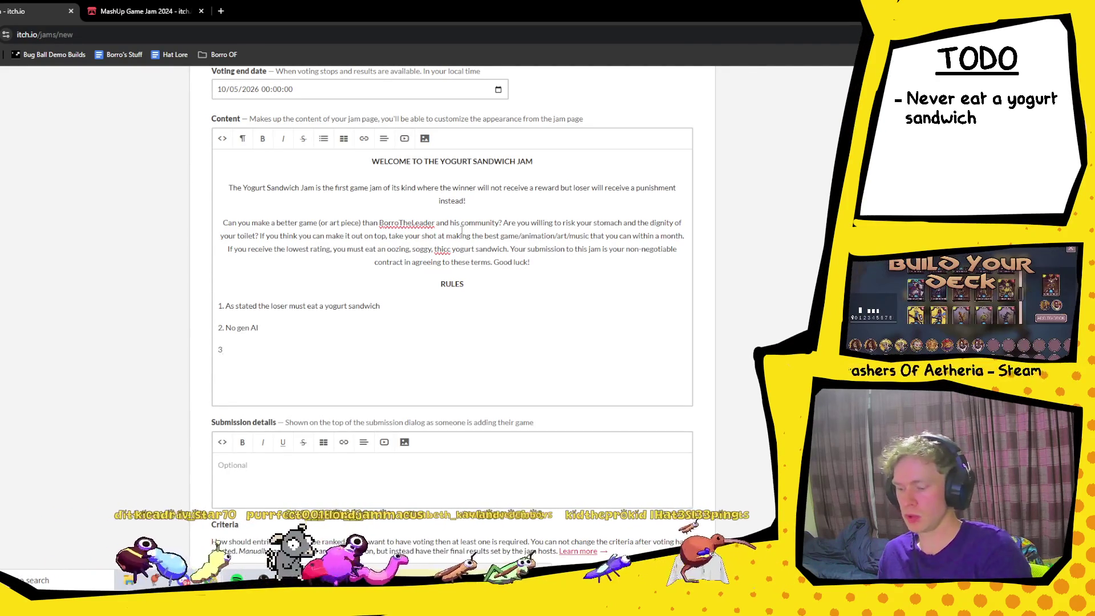
pyautogui.write('. Any form ')
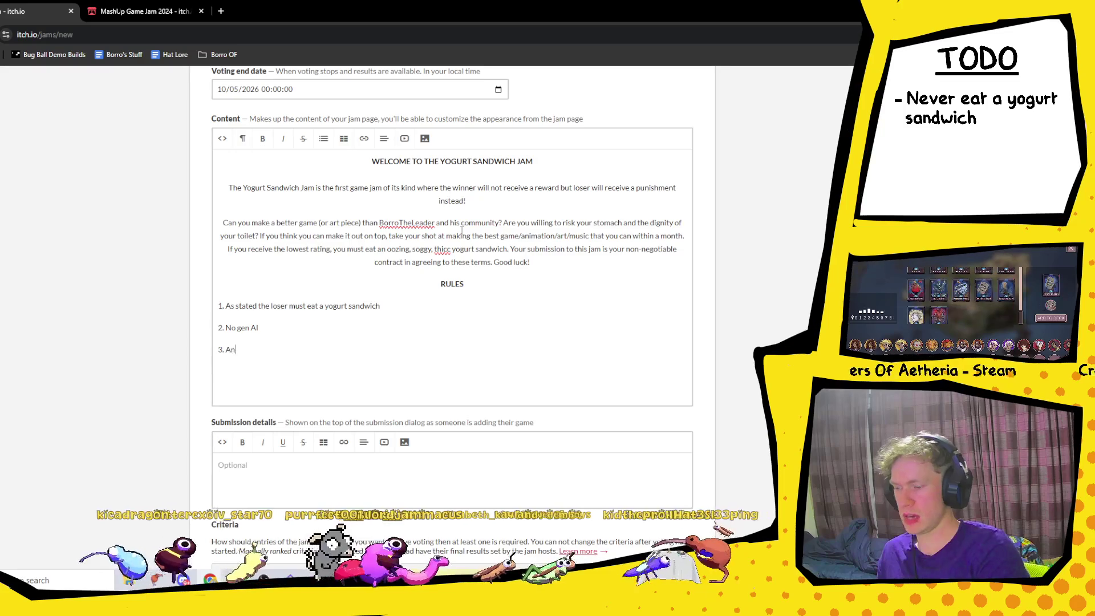
pyautogui.write('of')
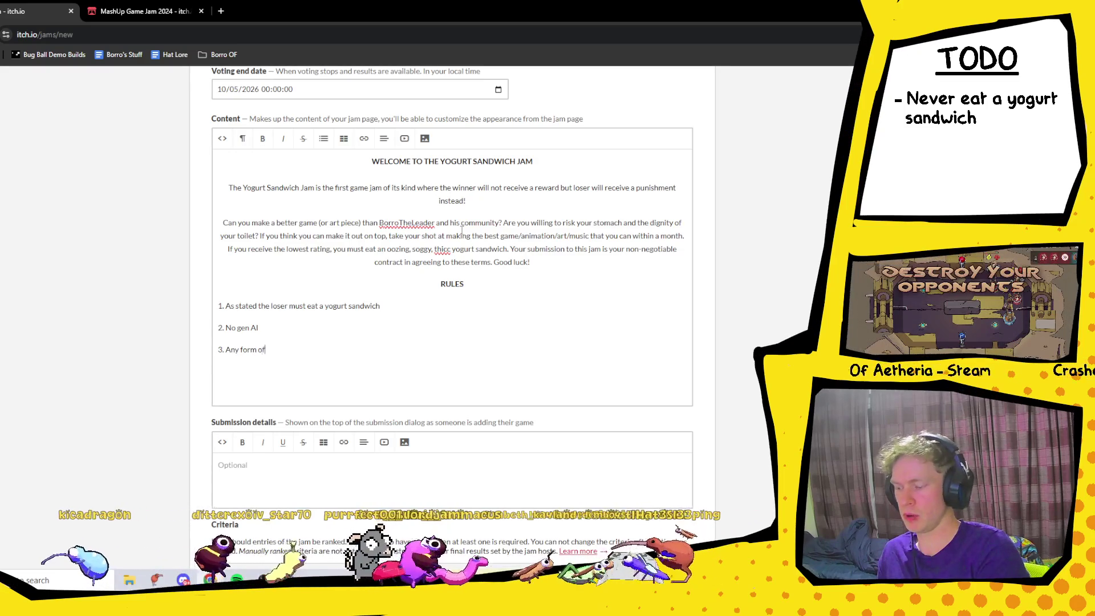
pyautogui.write(' artistic')
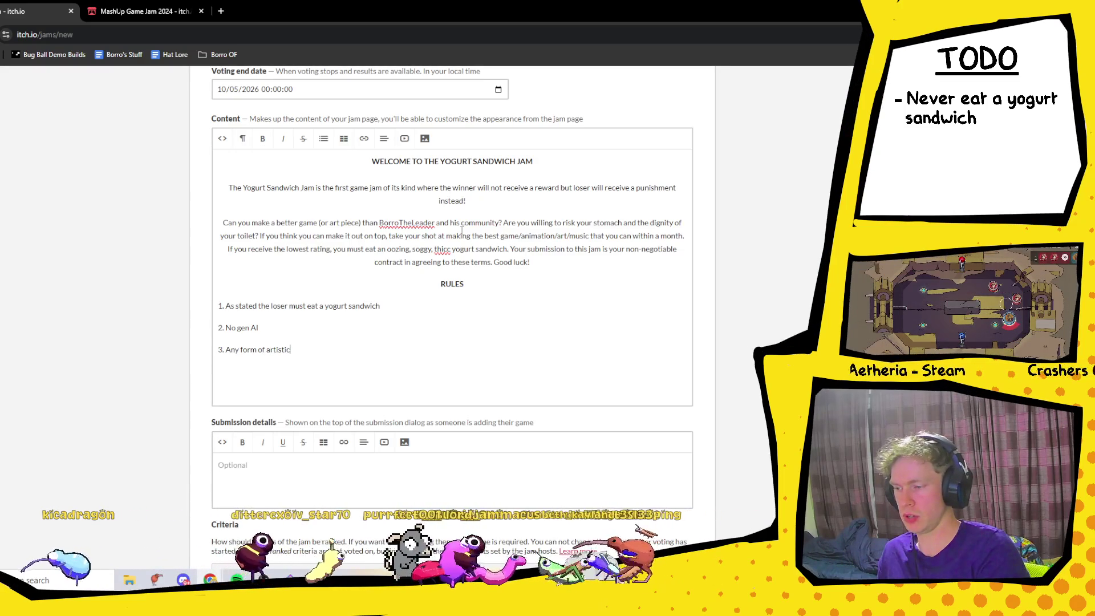
pyautogui.write(' expre')
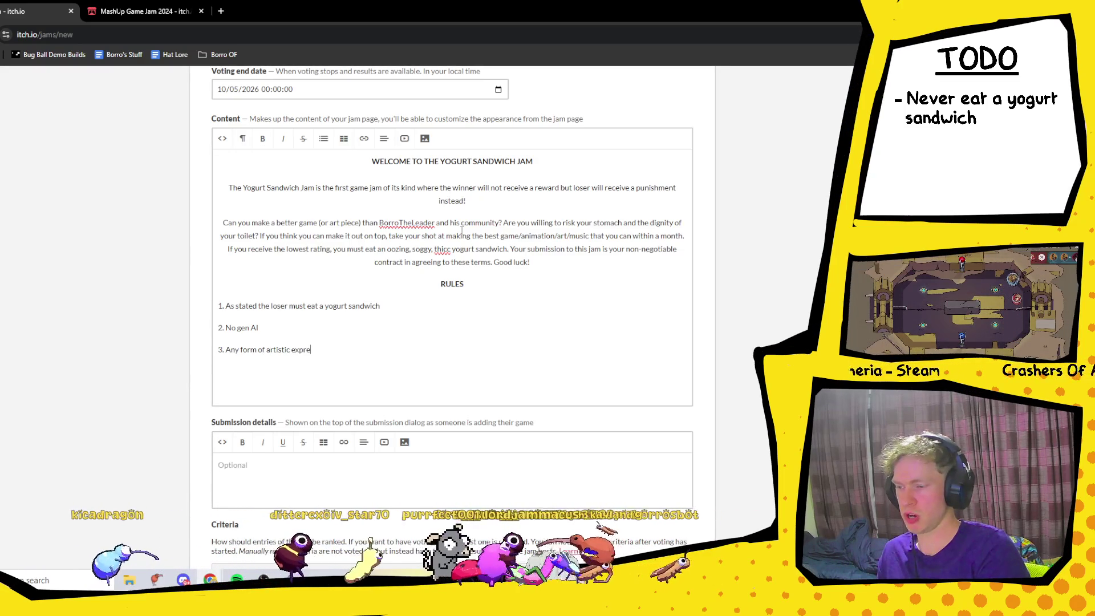
pyautogui.write('ssion is allowed e')
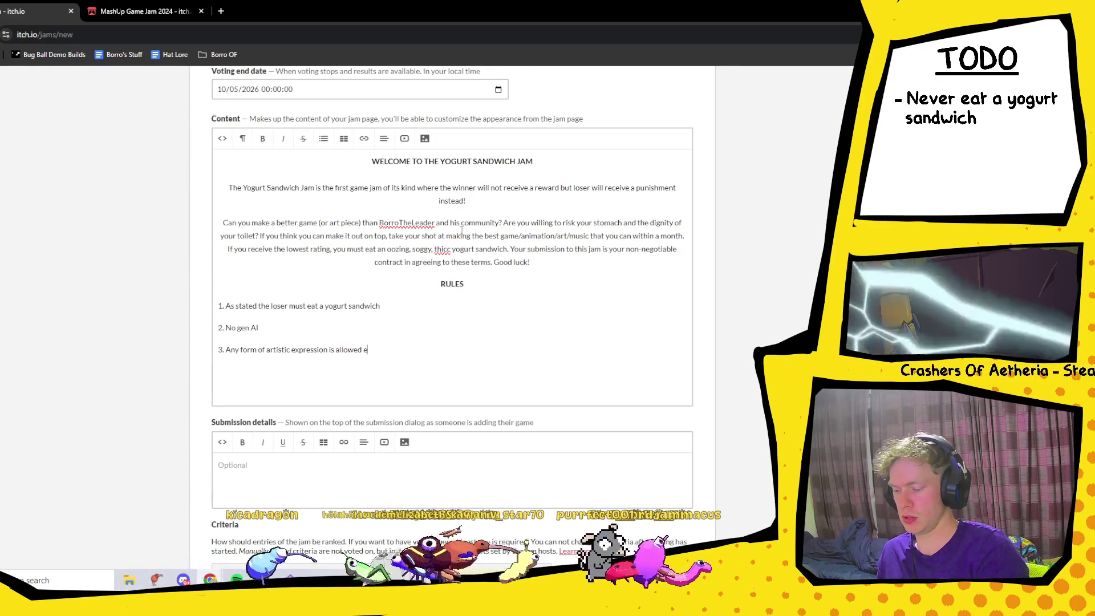
pyautogui.write('.g. Music, ')
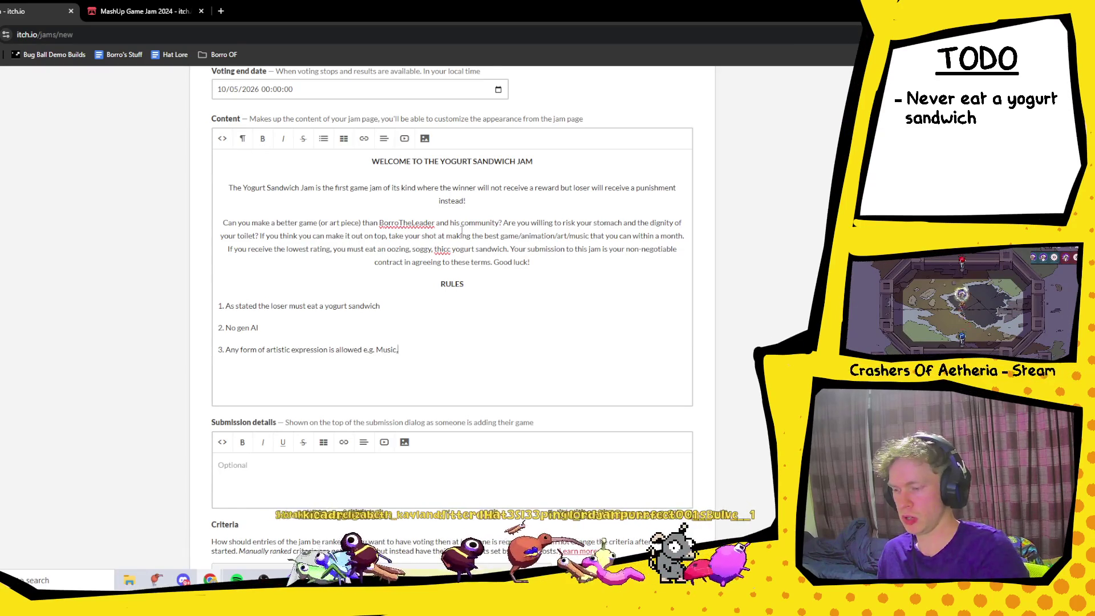
pyautogui.write('An')
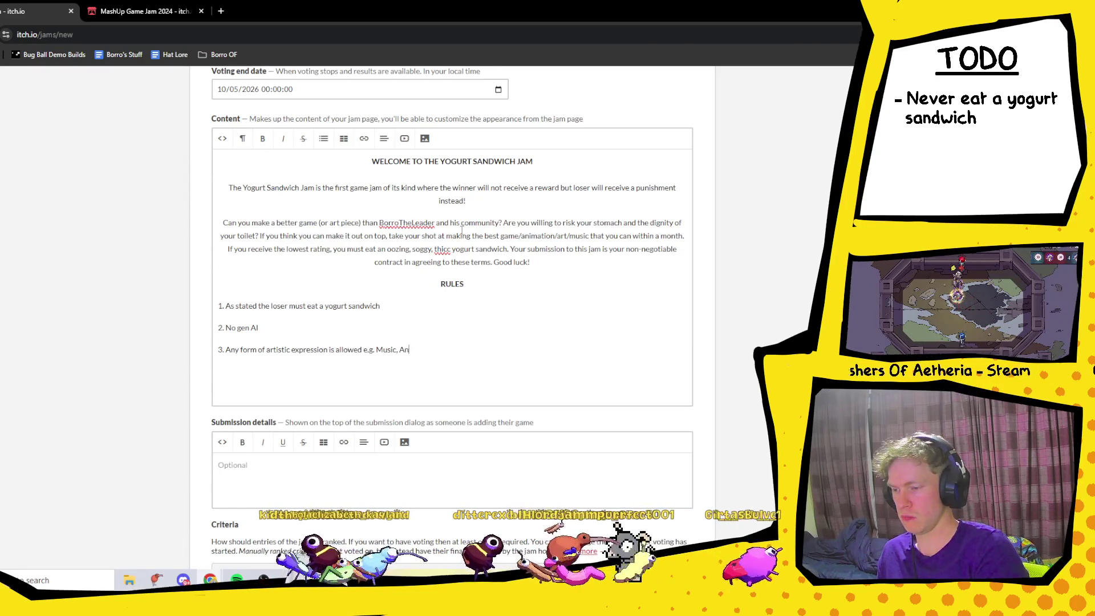
pyautogui.write('imation,')
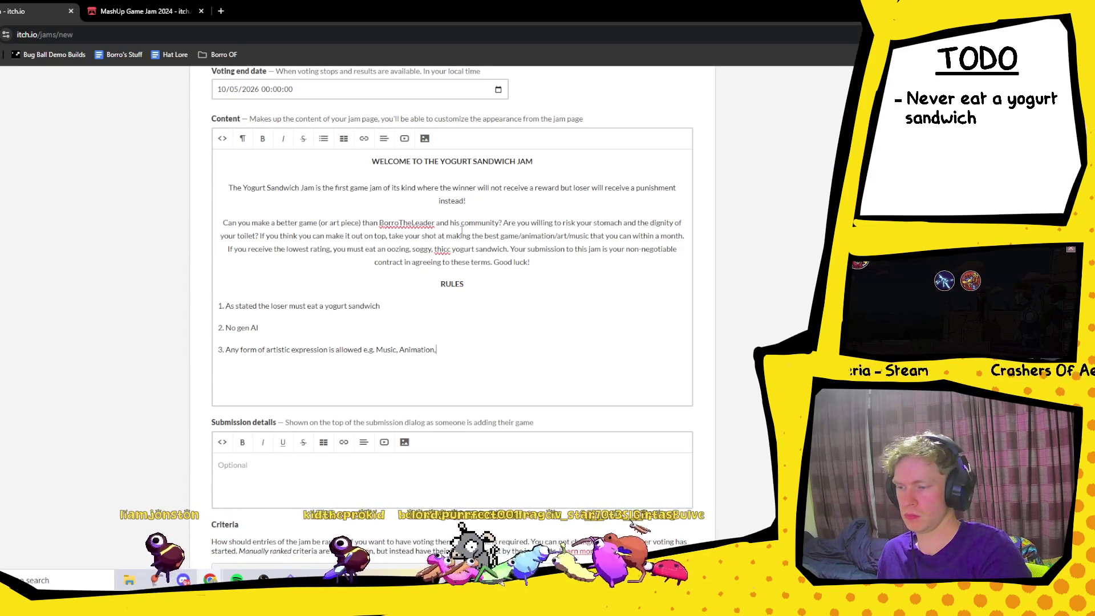
pyautogui.write('Poetry')
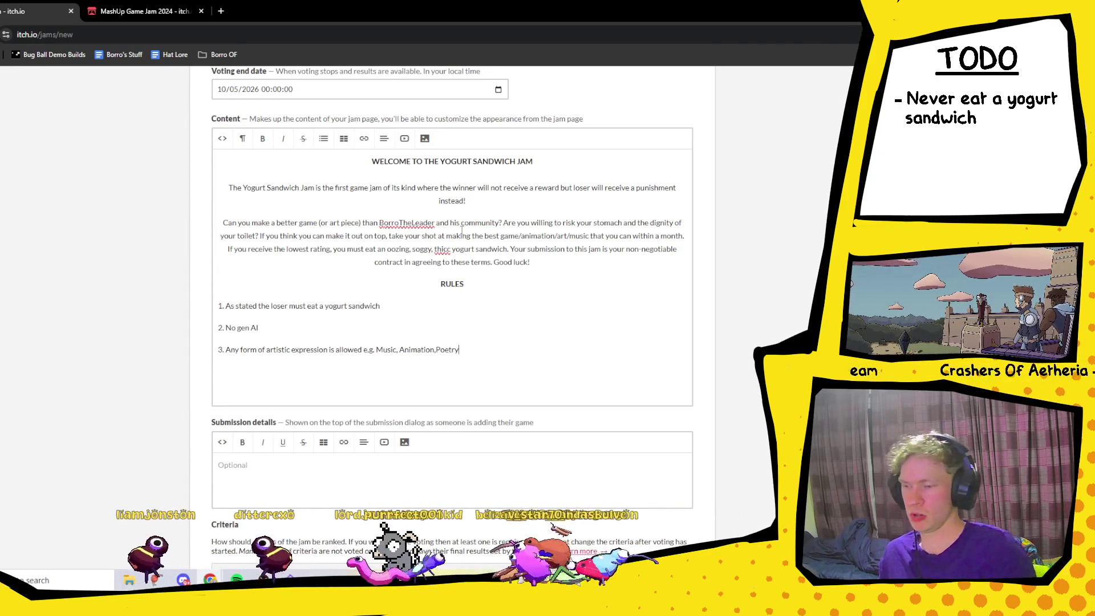
pyautogui.click(398, 349)
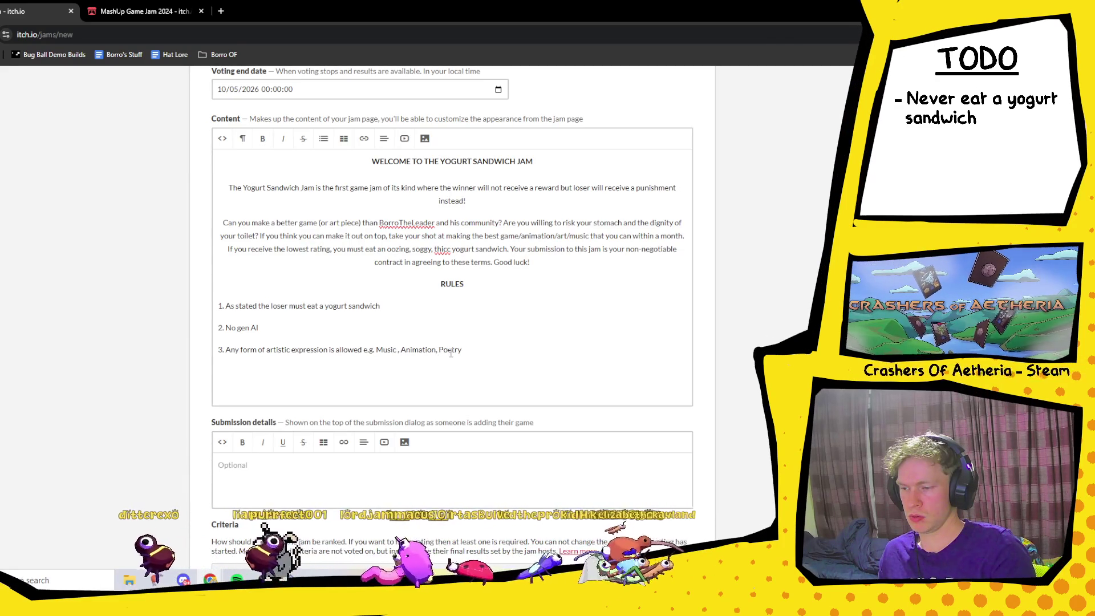
pyautogui.click(490, 351)
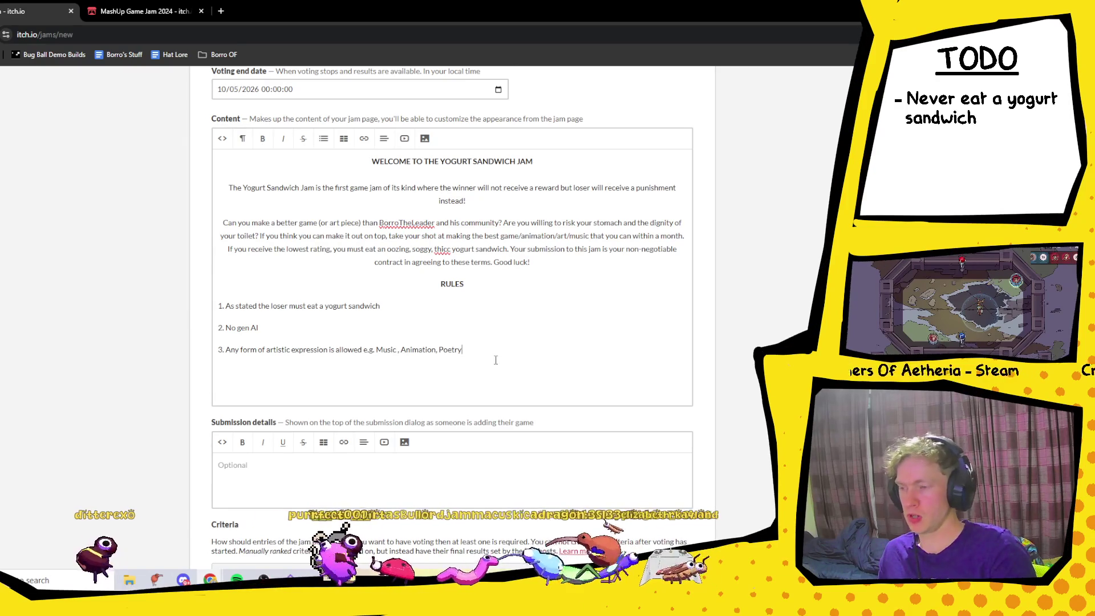
pyautogui.press('Return')
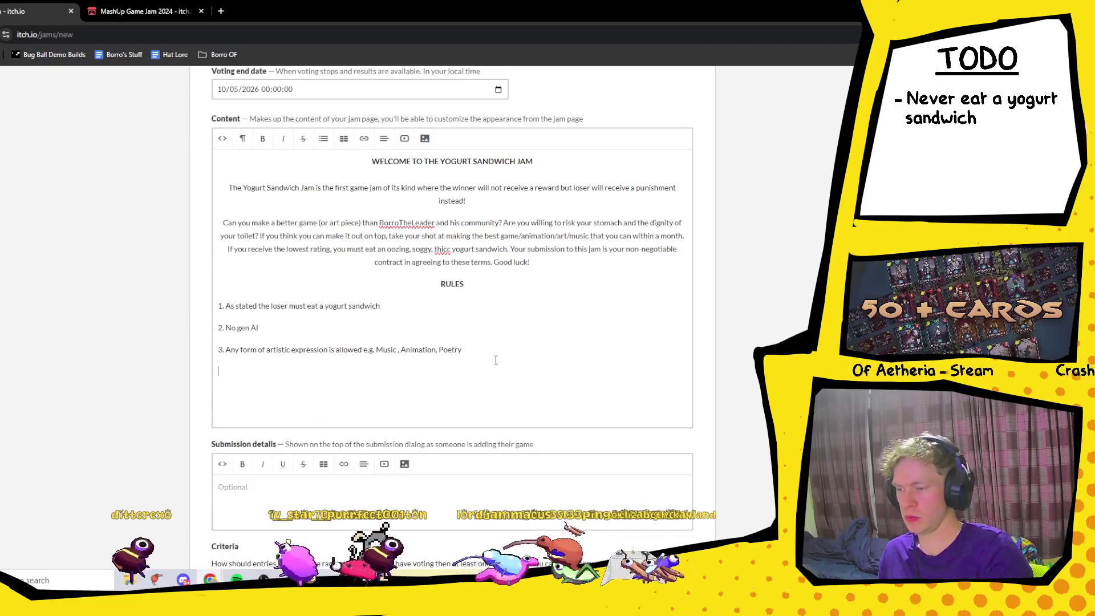
# - Write rule 4: the theme only inspires, sticking to it is NOT REQUIRED; begin rule 5
pyautogui.write('4. The theme')
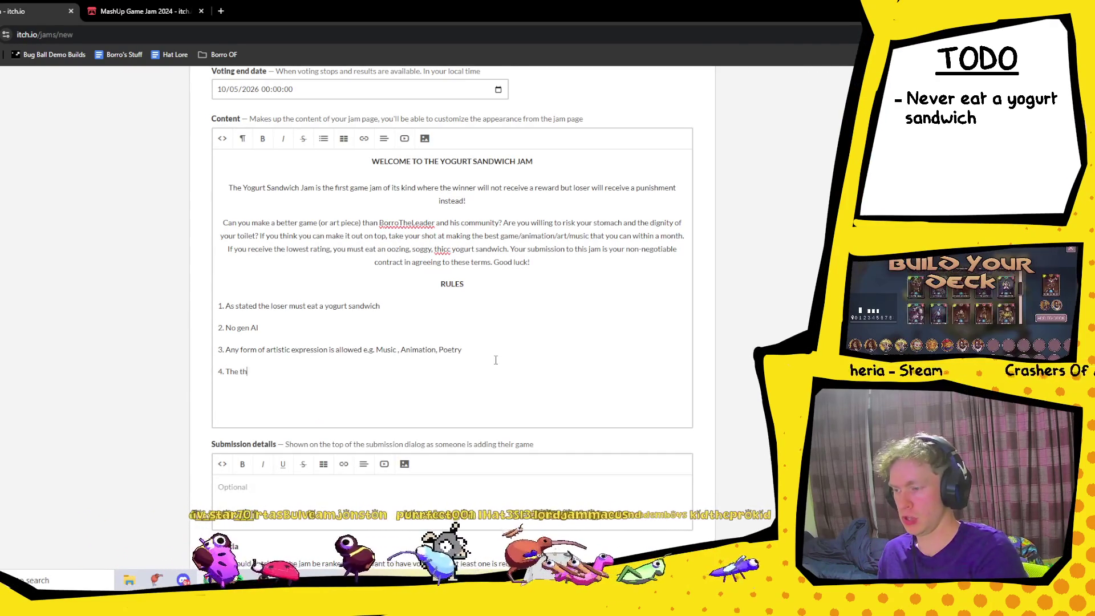
pyautogui.write(' is ')
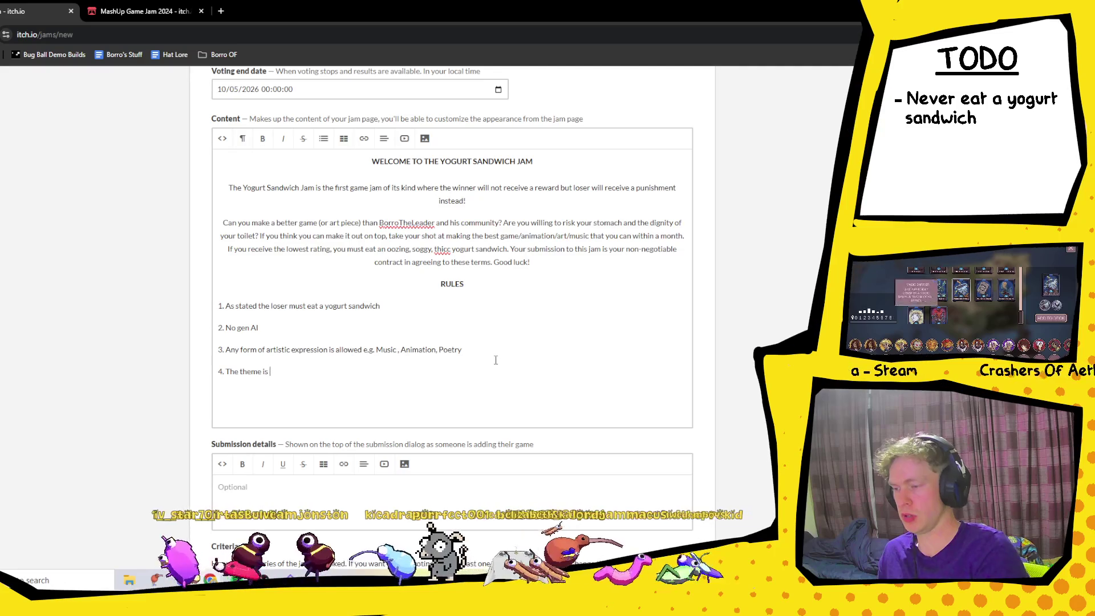
pyautogui.write('just meant to')
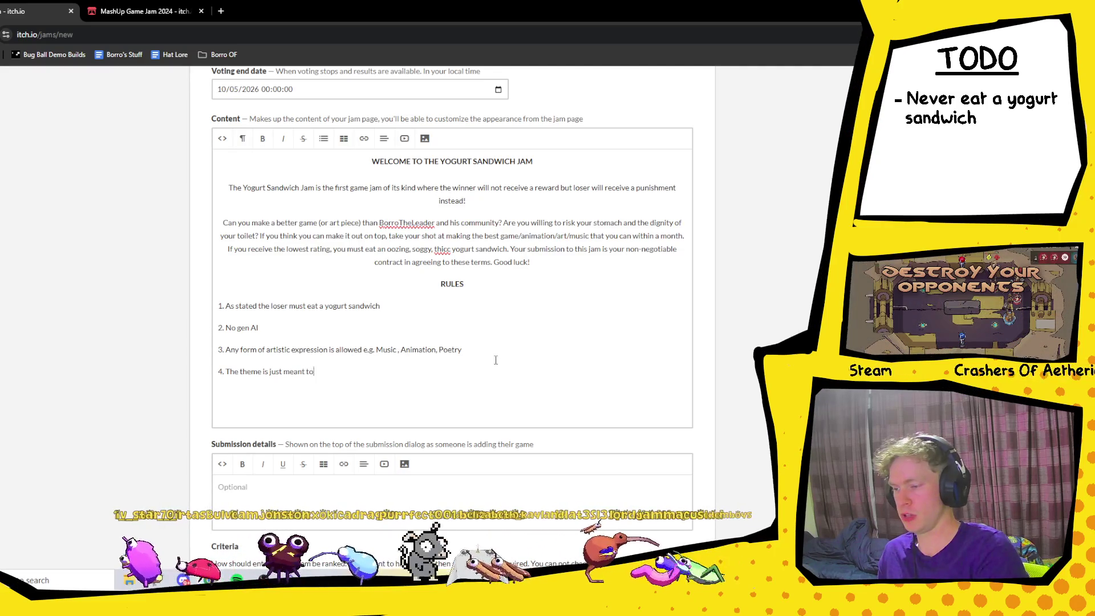
pyautogui.write(' inspire you,')
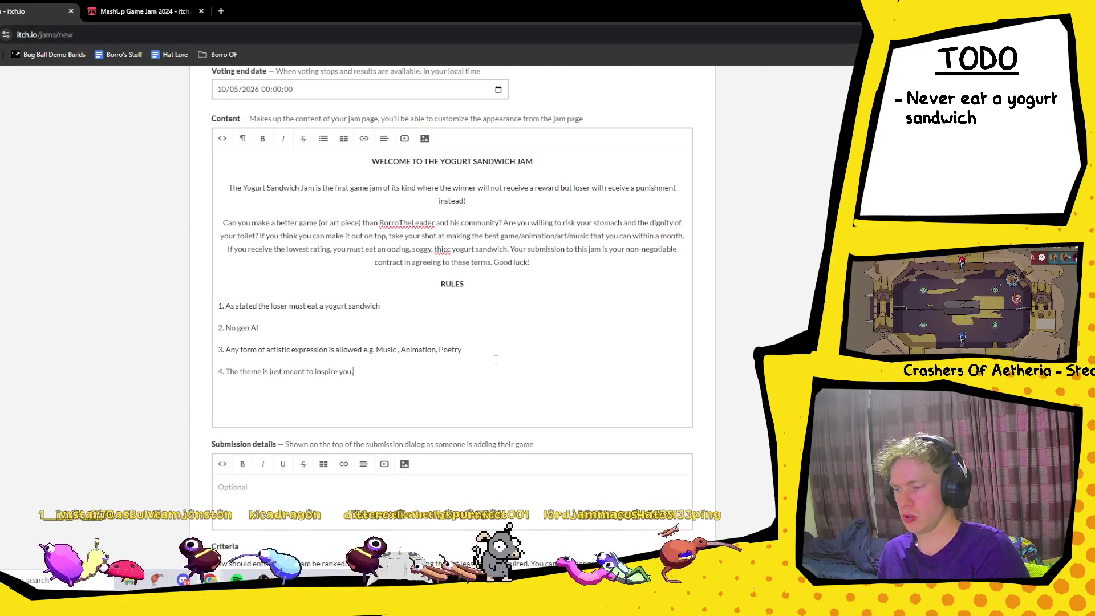
pyautogui.write(' yoou d')
pyautogui.press('BackSpace')
pyautogui.press('BackSpace')
pyautogui.press('BackSpace')
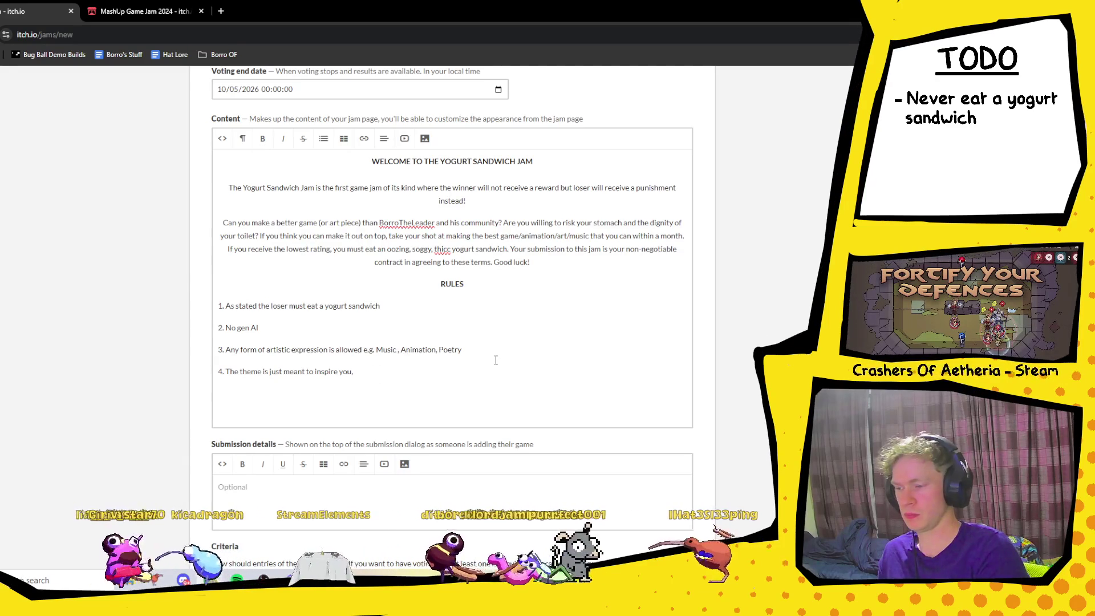
pyautogui.write('Stick')
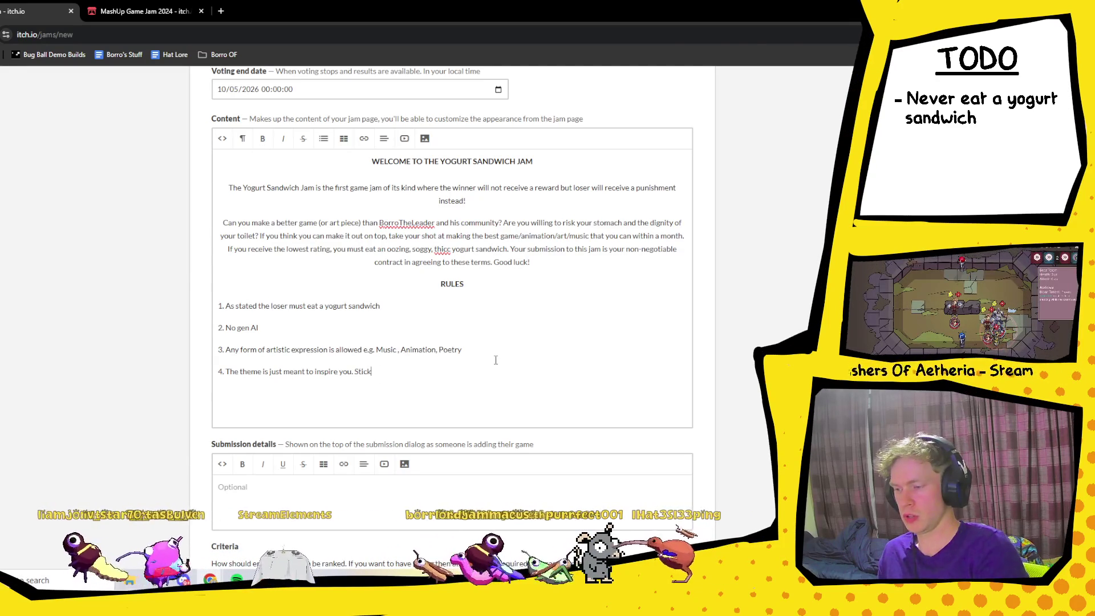
pyautogui.write('ing to it closely is not')
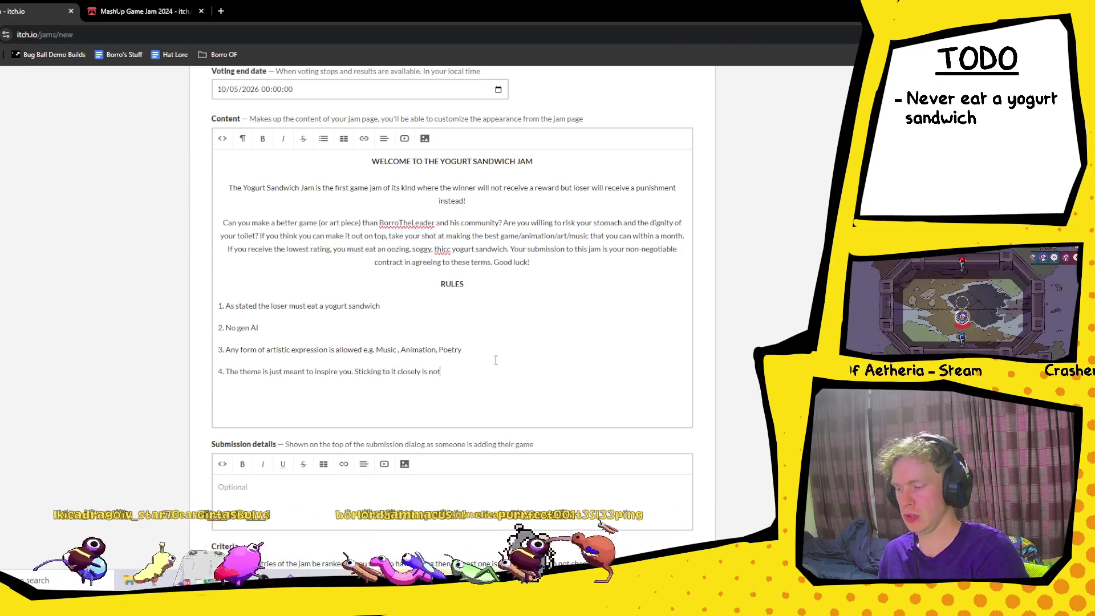
pyautogui.write('NOTR')
pyautogui.write('QUIRED')
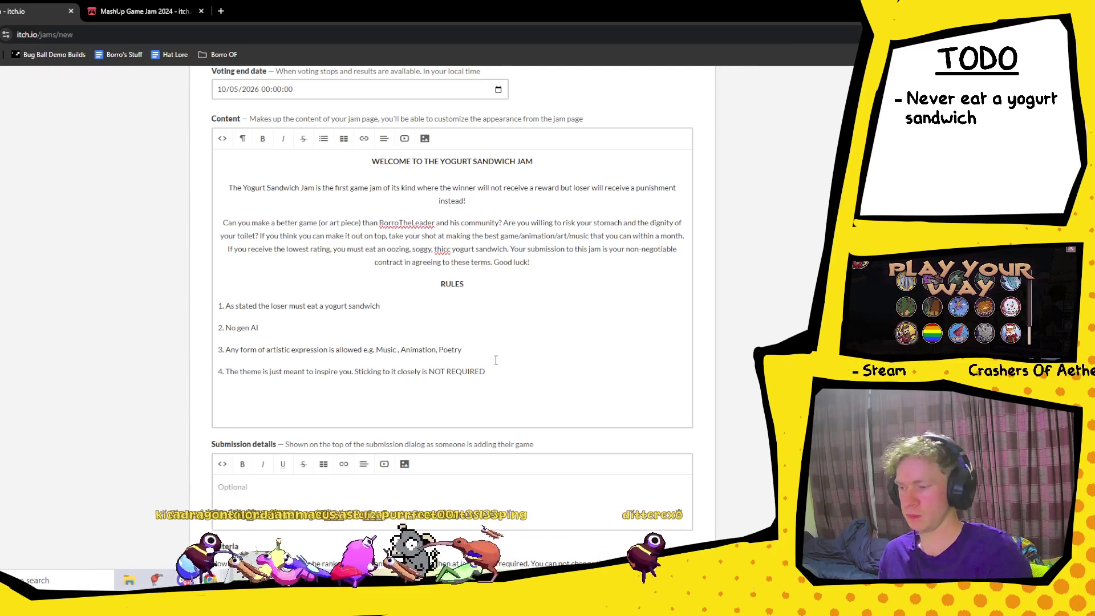
pyautogui.press('Return')
pyautogui.write('5. ')
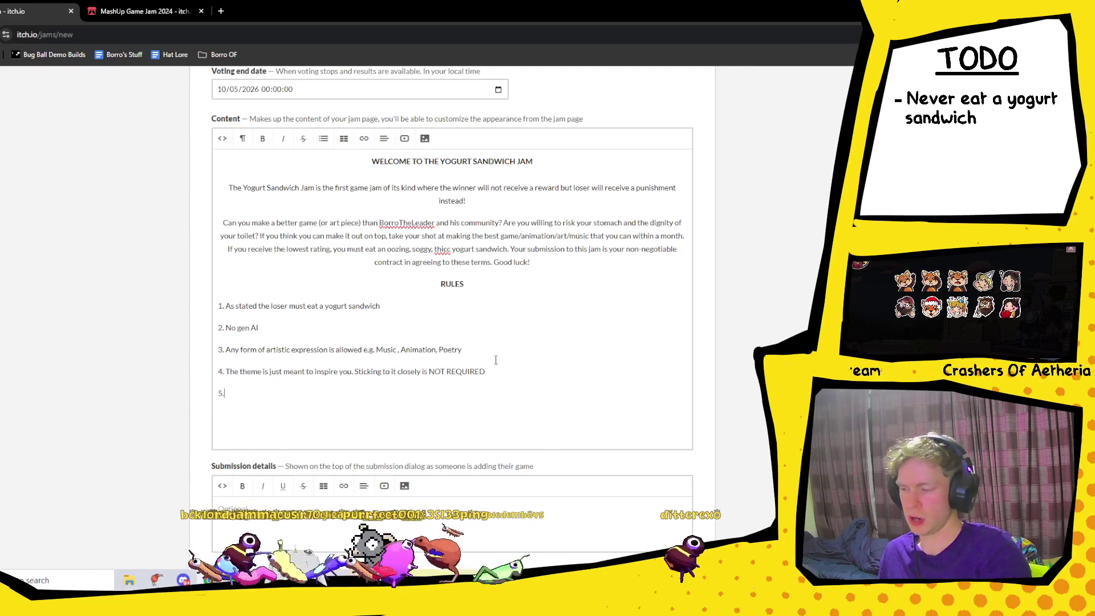
pyautogui.write('A')
# - Write rule 5 as 'Feel free to use any public assets/ assets you have already created in the jam'
pyautogui.press('BackSpace')
pyautogui.write('F')
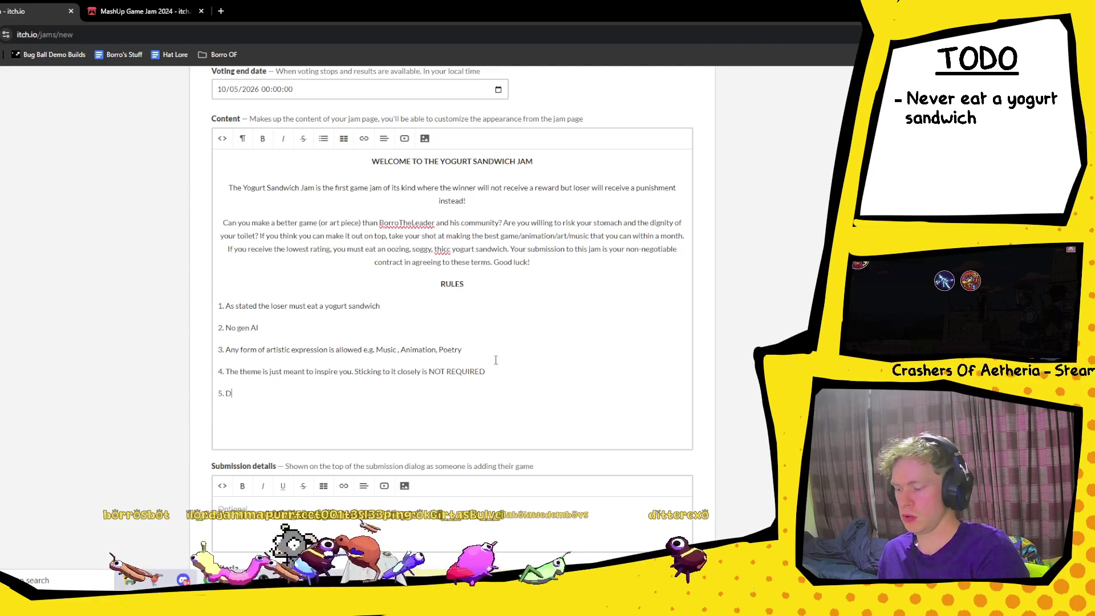
pyautogui.press('BackSpace')
pyautogui.write('FFel')
pyautogui.press('BackSpace')
pyautogui.press('BackSpace')
pyautogui.press('BackSpace')
pyautogui.write('ee')
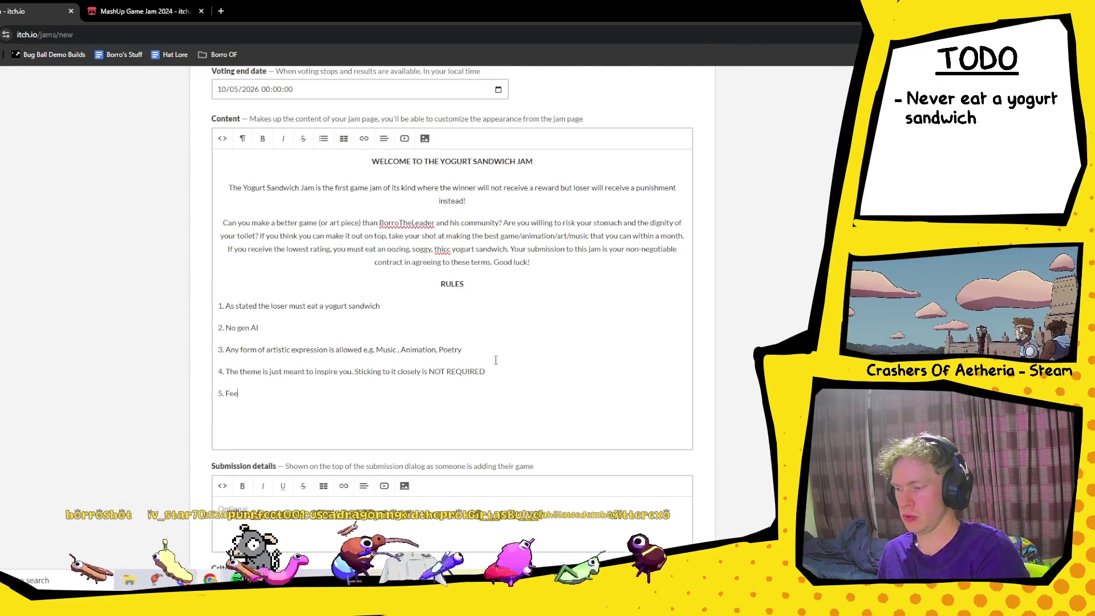
pyautogui.write('l free to use')
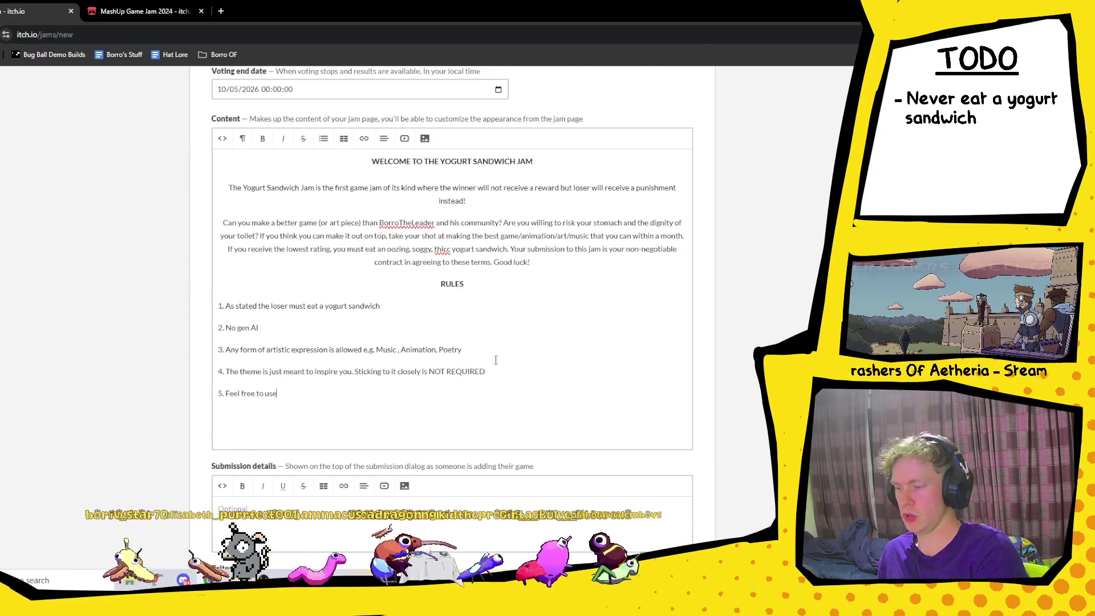
pyautogui.write(' any')
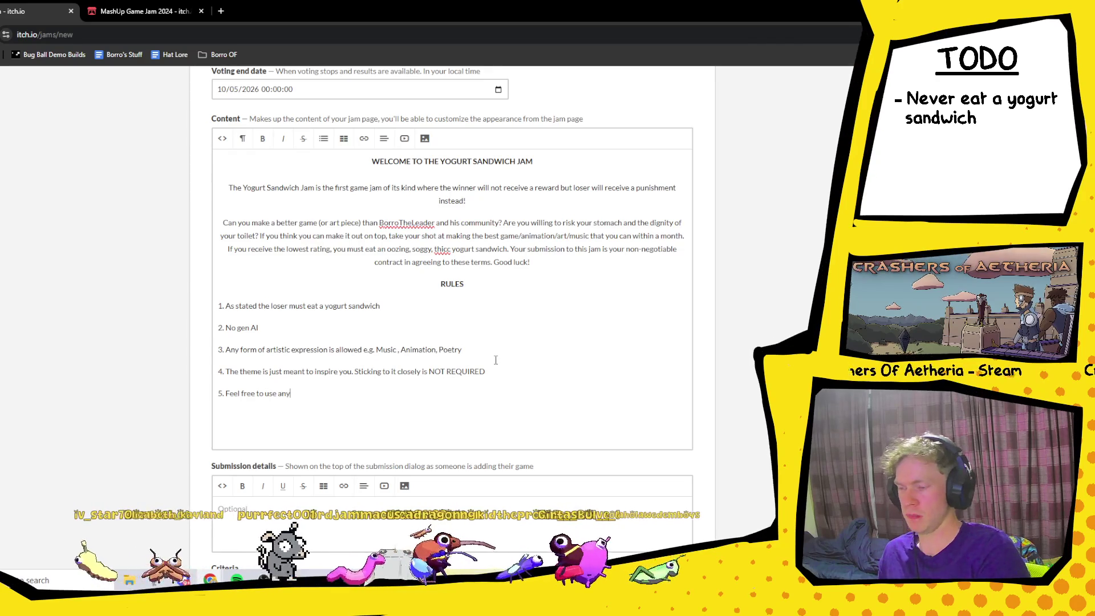
pyautogui.write(' assets')
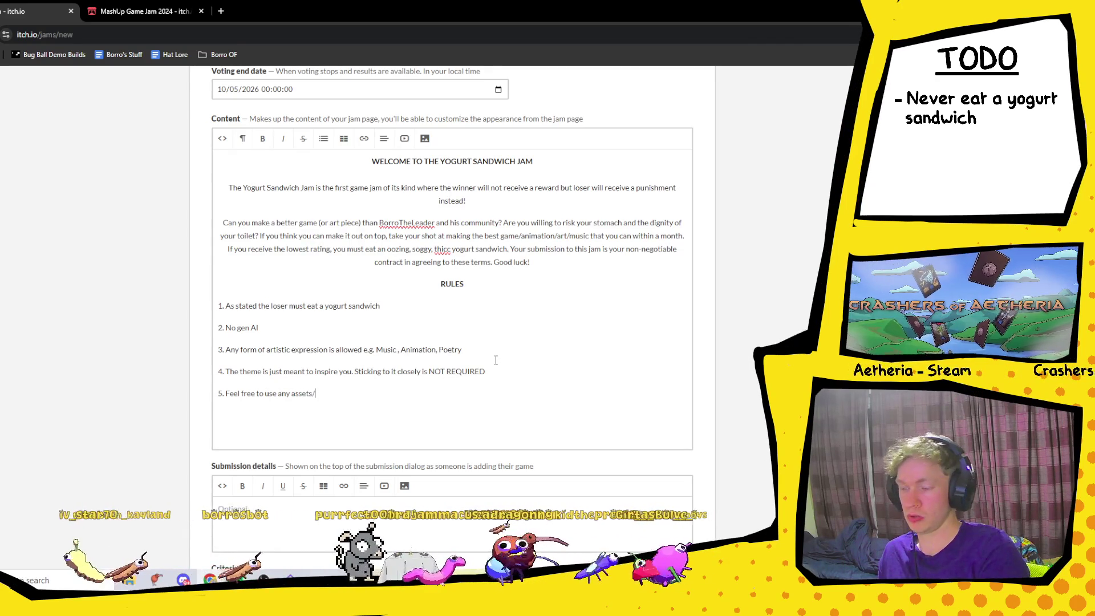
pyautogui.write('/')
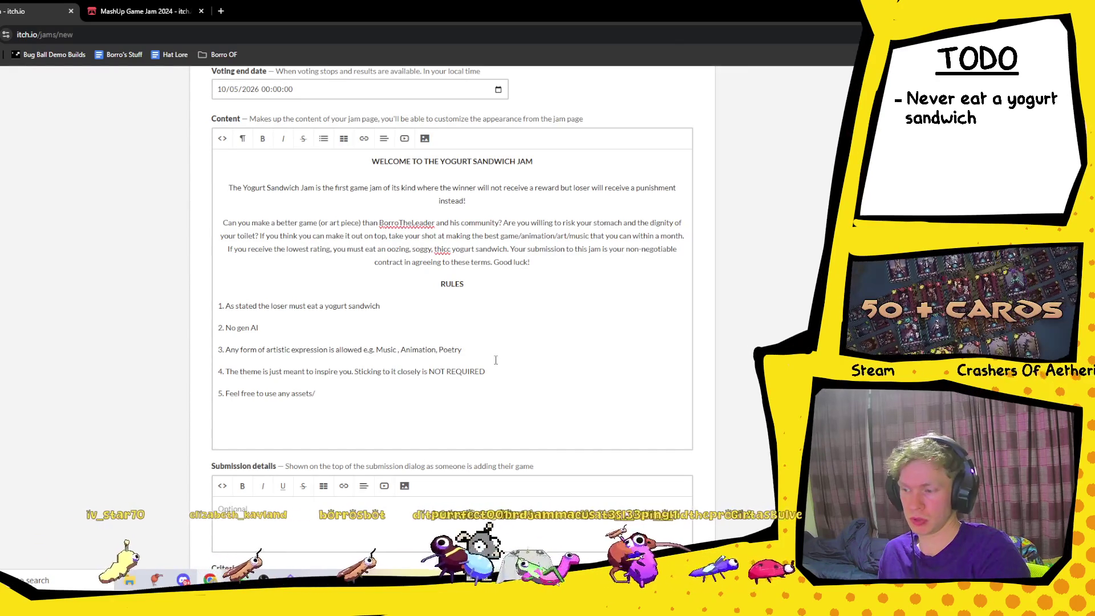
pyautogui.press('BackSpace')
pyautogui.press('BackSpace')
pyautogui.press('BackSpace')
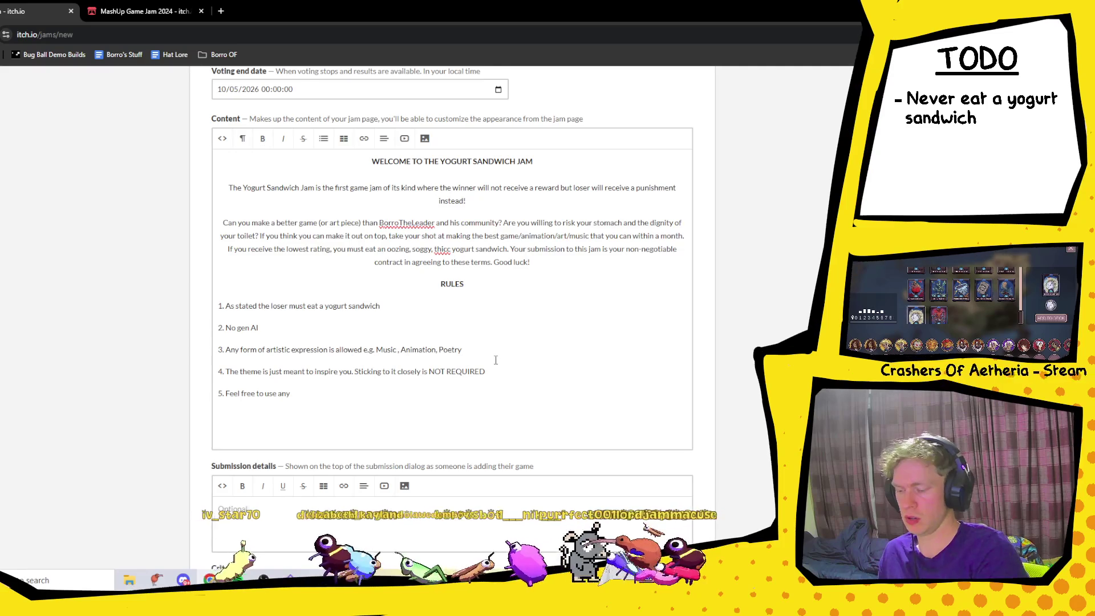
pyautogui.write('pu')
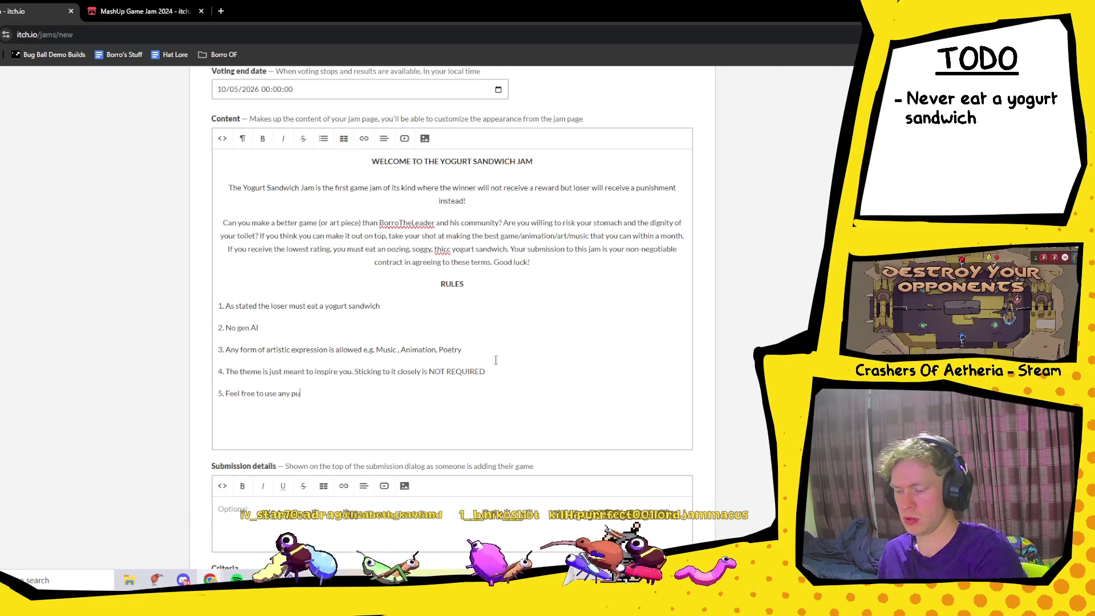
pyautogui.write('lblic assets')
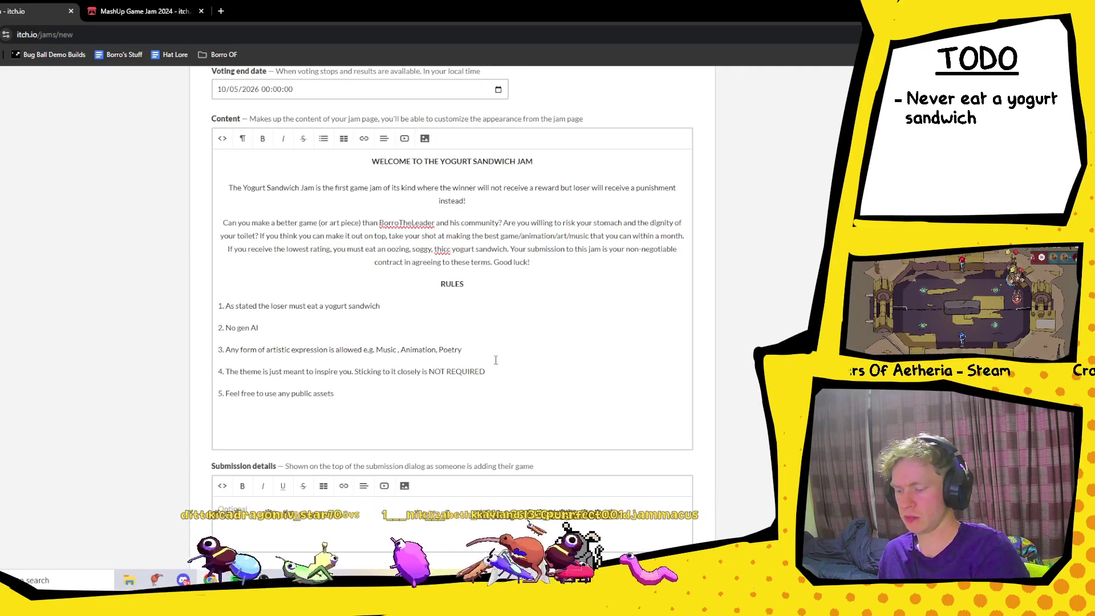
pyautogui.write(' assets')
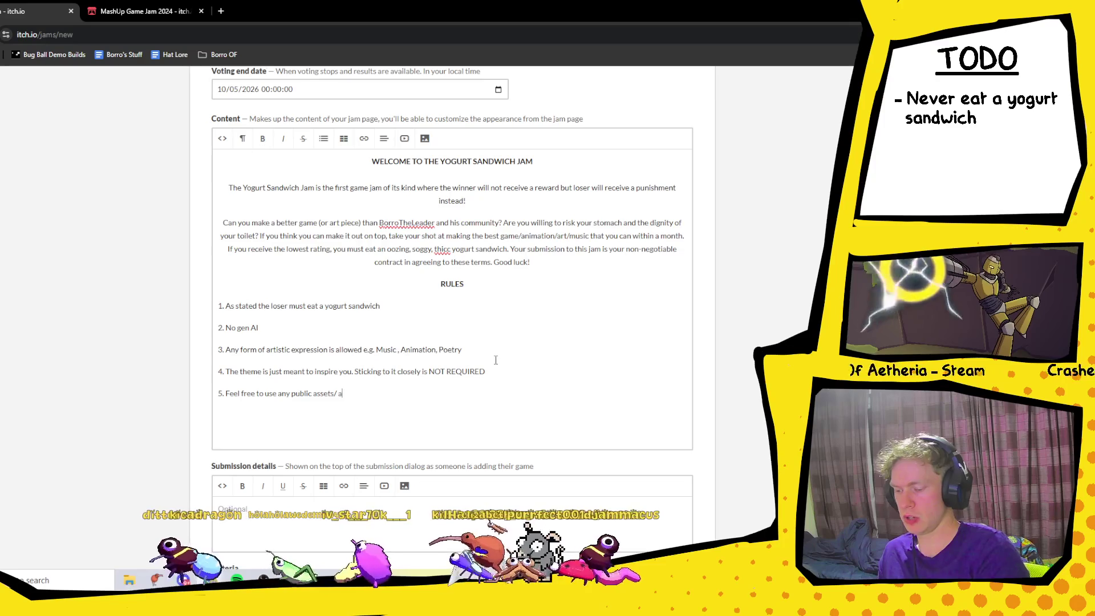
pyautogui.write(' you')
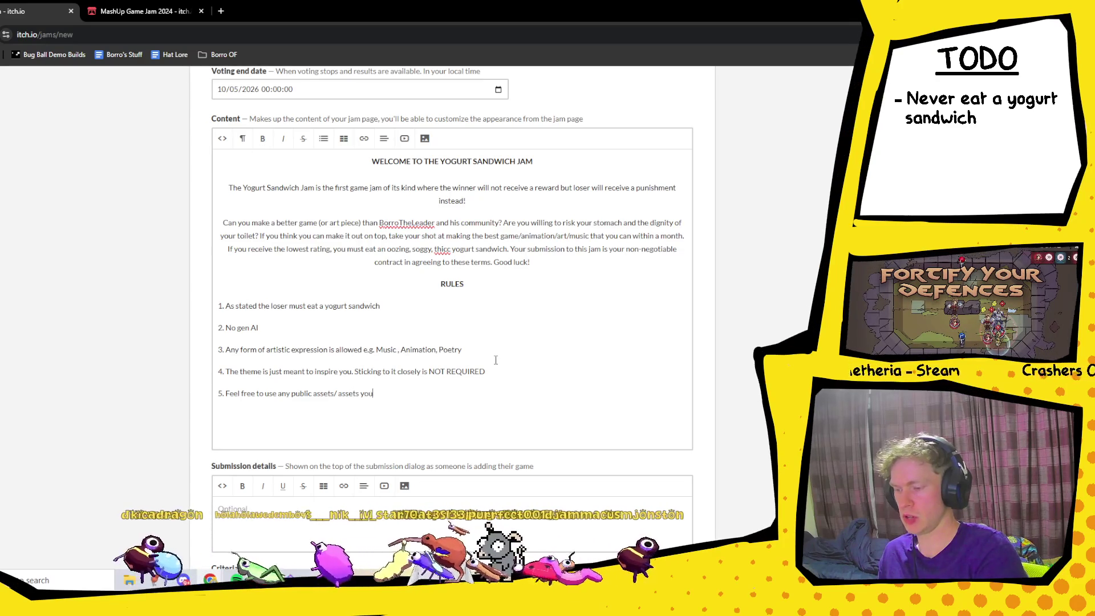
pyautogui.write(' have alread')
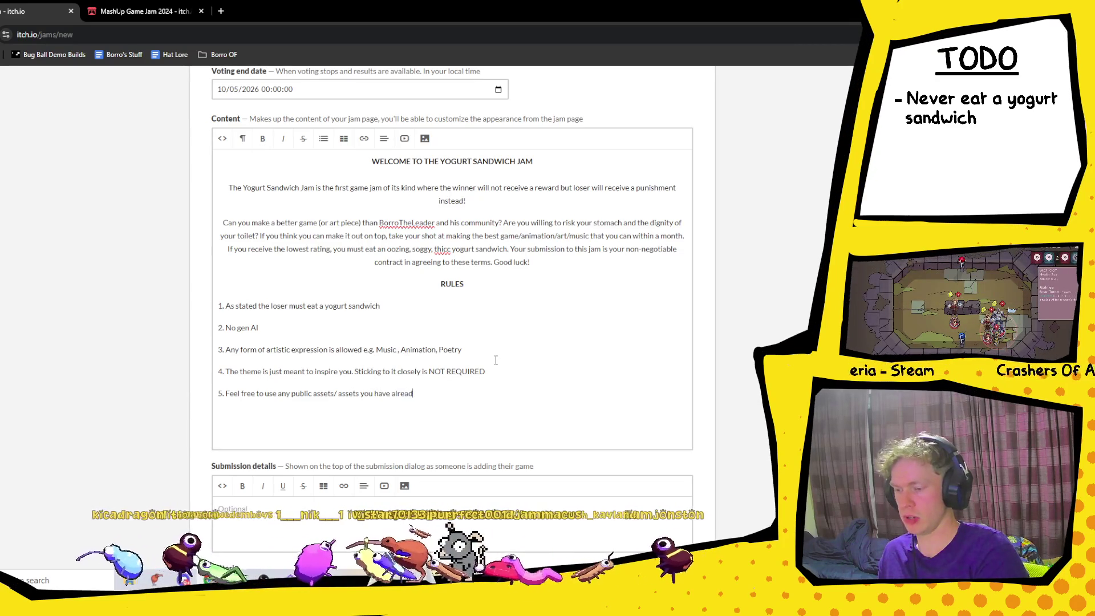
pyautogui.write('y created')
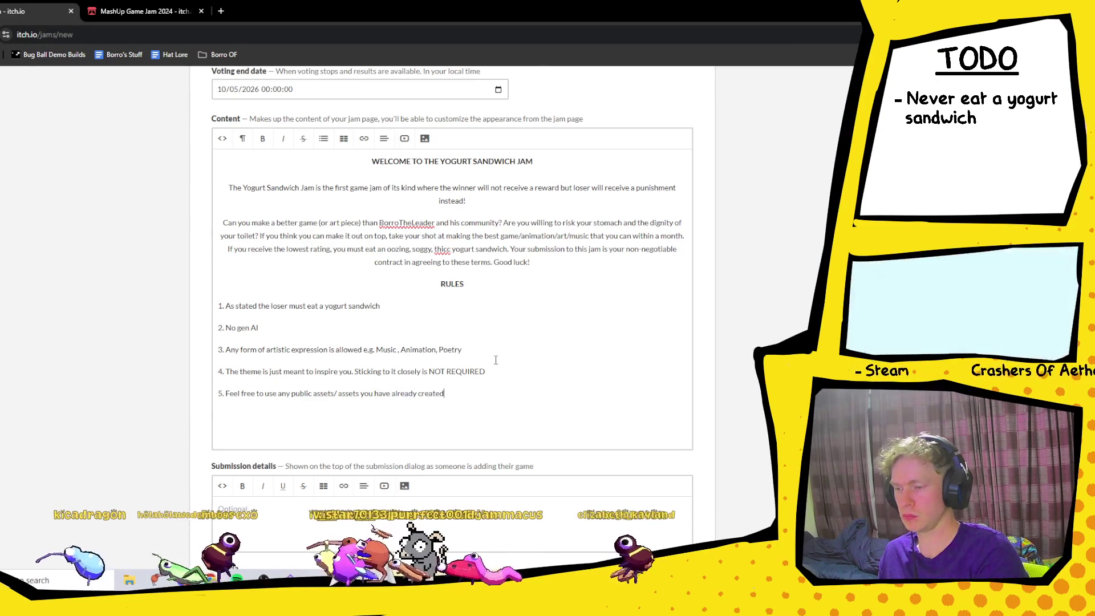
pyautogui.write(' in the jam')
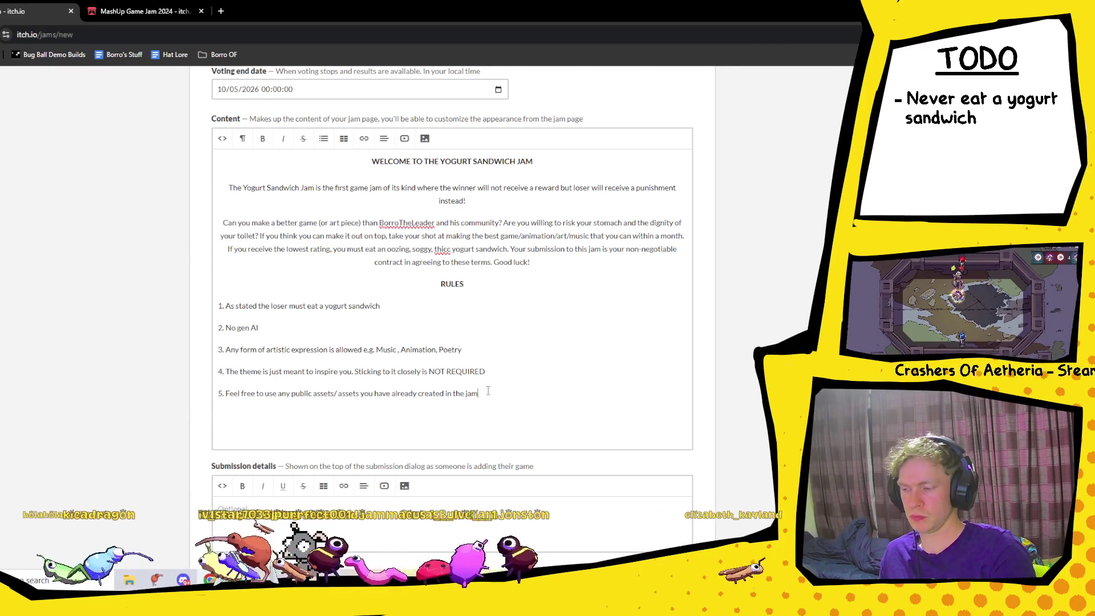
pyautogui.moveTo(479, 394); pyautogui.dragTo(444, 395)
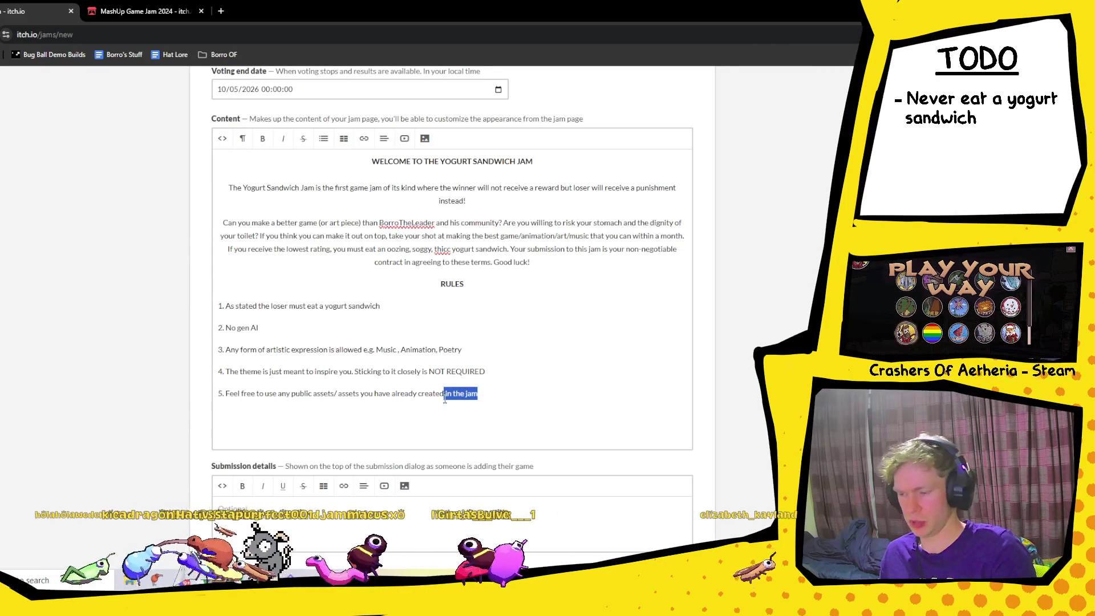
# - Replace 'in the jam' at the end of rule 5 with 'outside of the jam'
pyautogui.write('i')
pyautogui.write('outis')
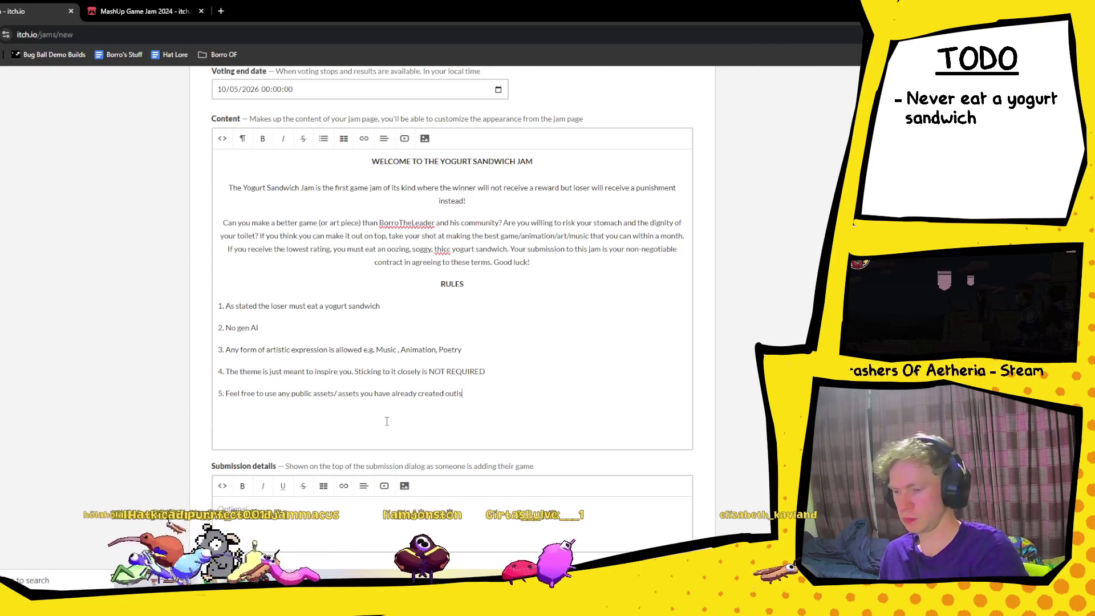
pyautogui.press('BackSpace')
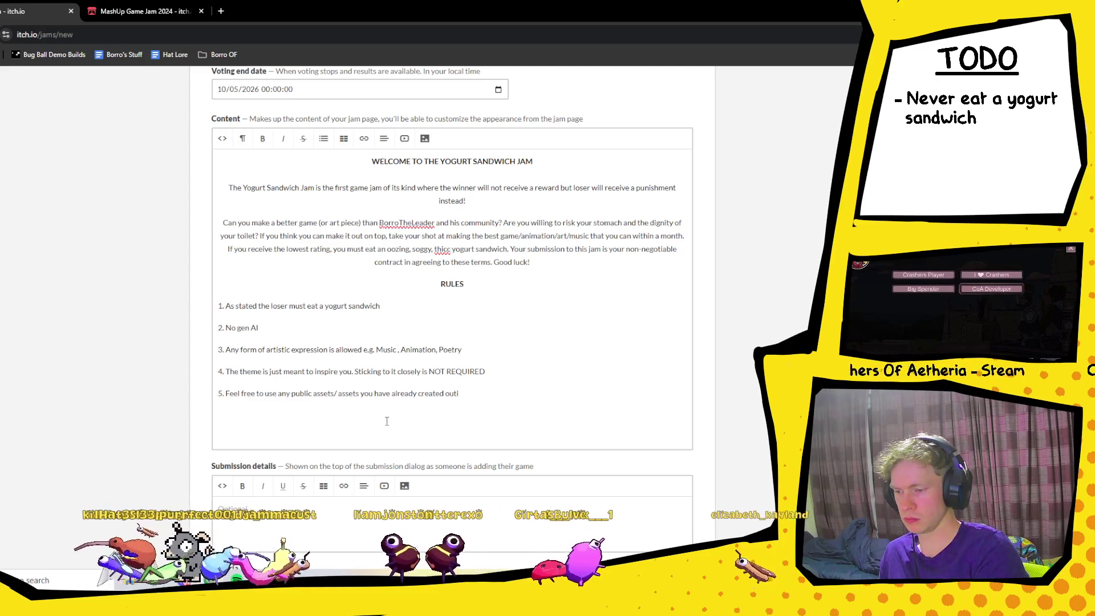
pyautogui.write('d outside of the ja')
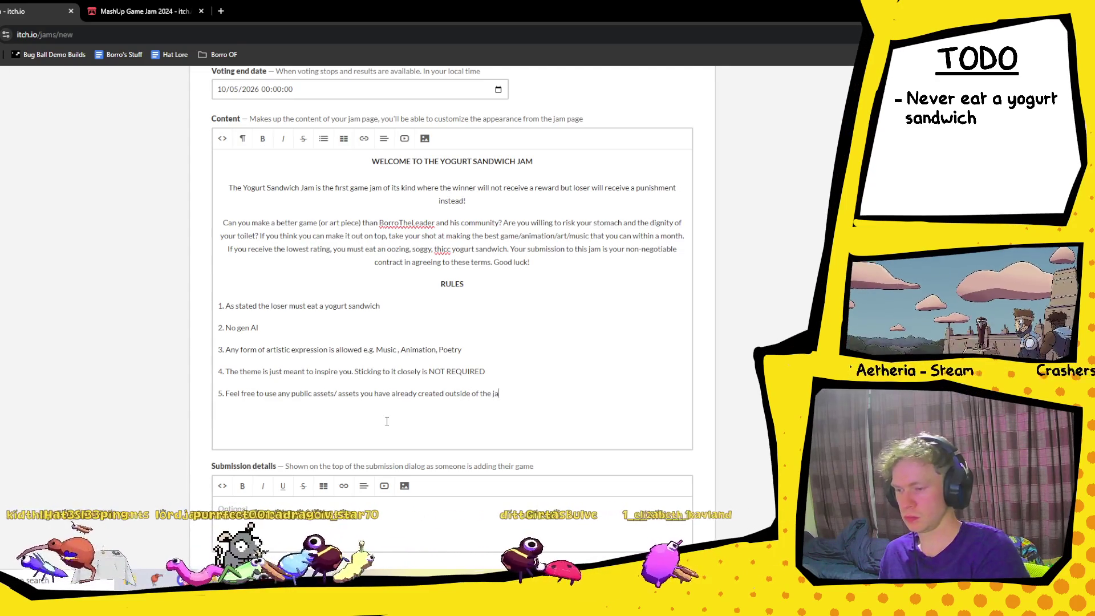
pyautogui.write('m')
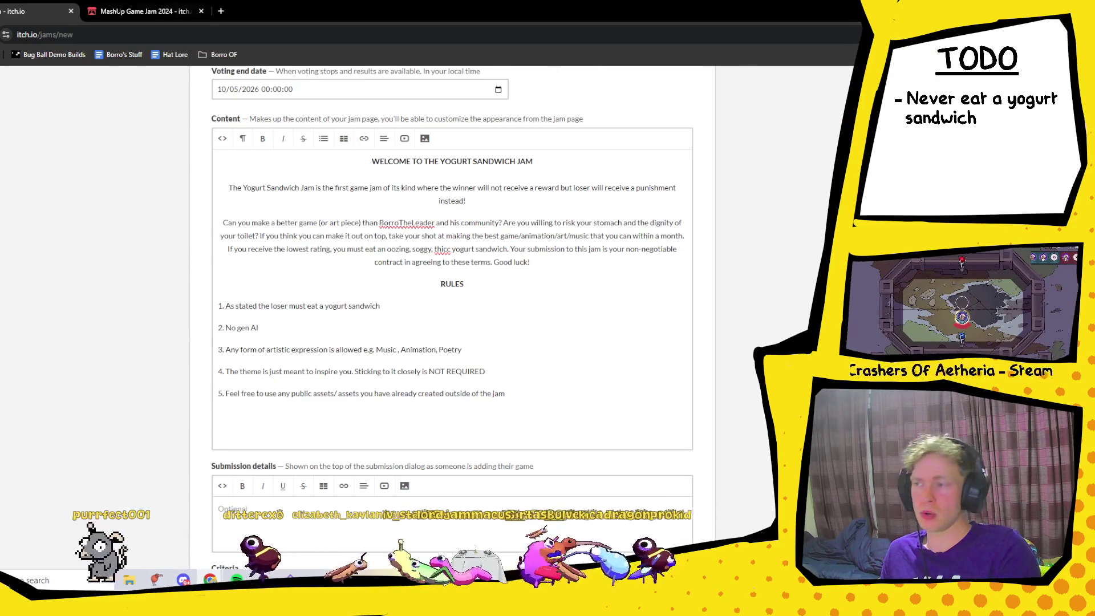
pyautogui.click(170, 19)
# - Browse the MashUp Game Jam 2024 submissions, searching the page for 'tru', then return to the jam form
pyautogui.scroll(10, 349, 320)
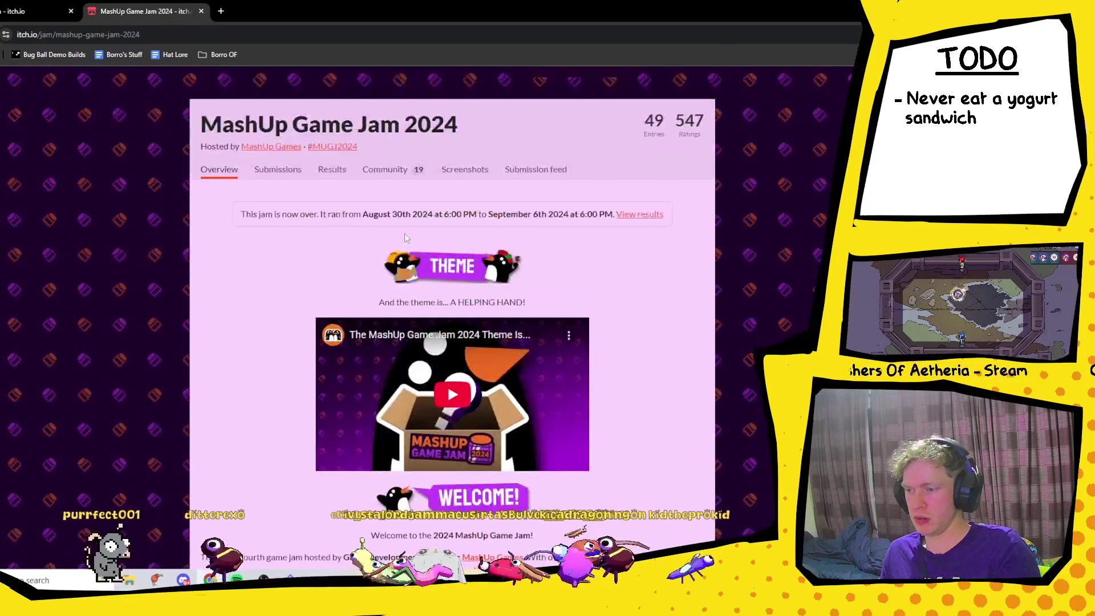
pyautogui.click(277, 349)
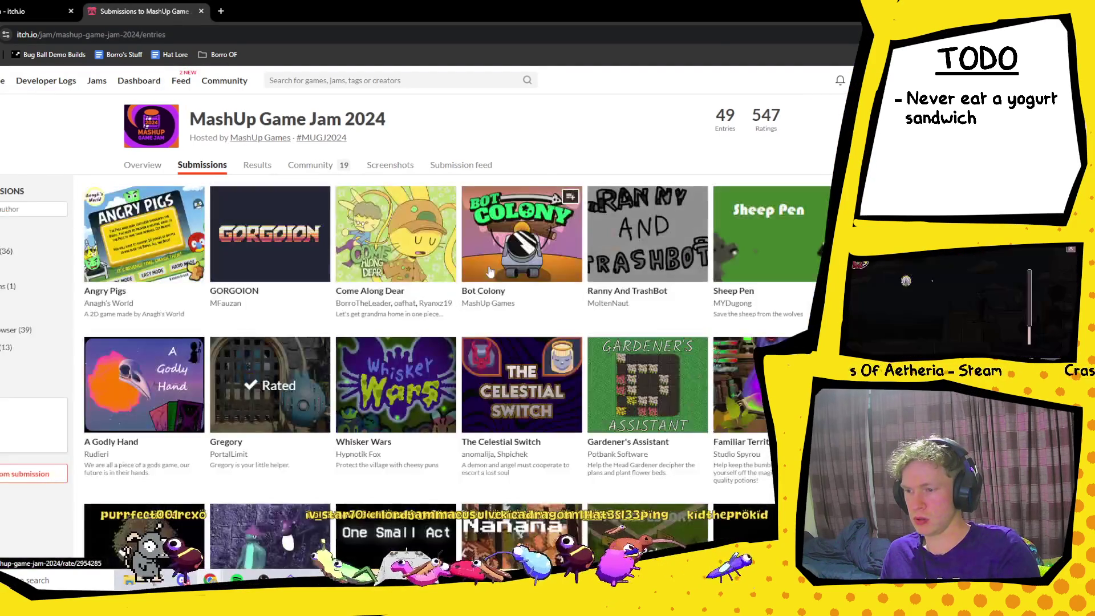
pyautogui.moveTo(573, 240)
pyautogui.hotkey('ctrl', 'f')
pyautogui.write('tru')
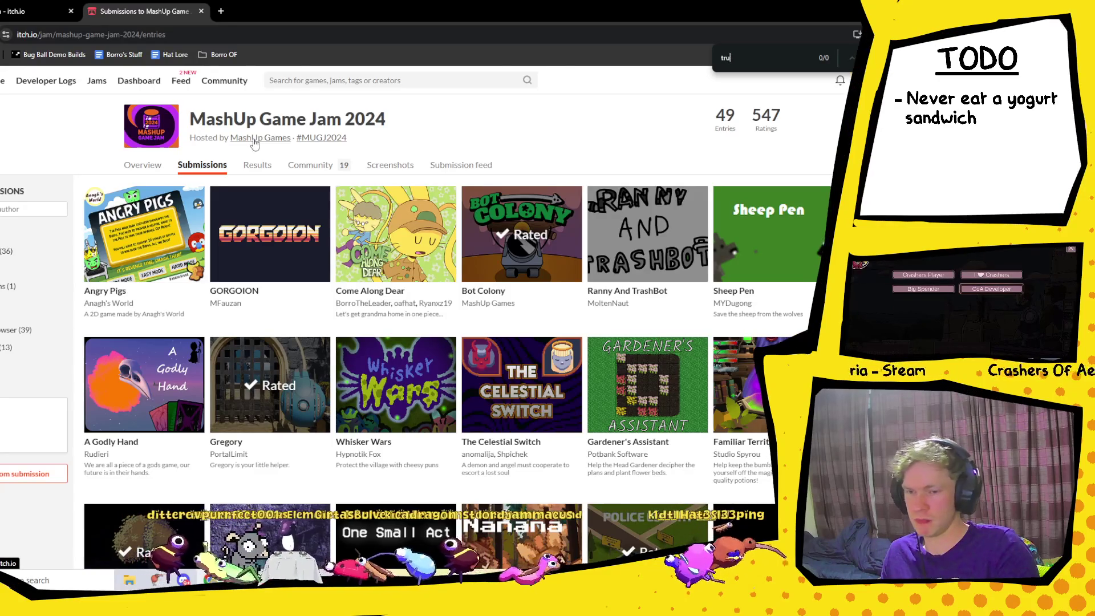
pyautogui.scroll(-15, 603, 254)
pyautogui.scroll(15, 603, 253)
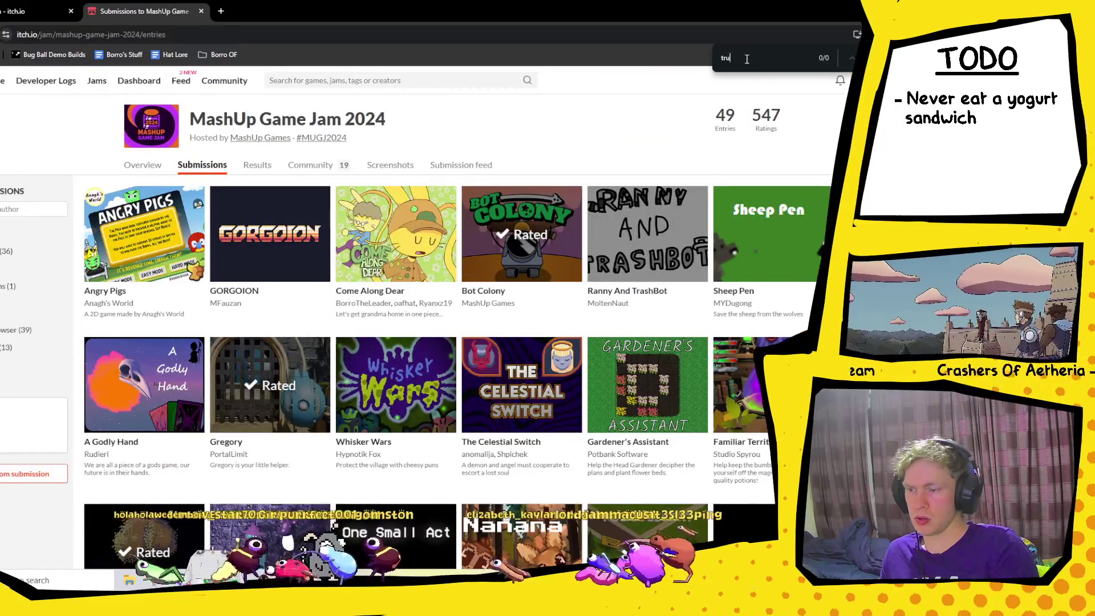
pyautogui.press('BackSpace')
pyautogui.press('BackSpace')
pyautogui.press('BackSpace')
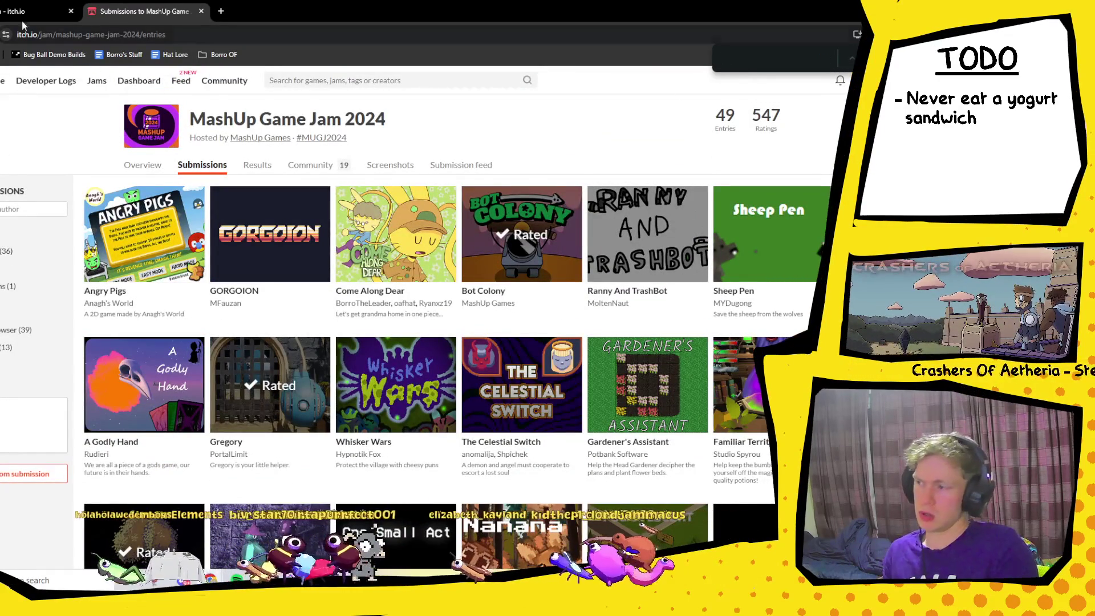
pyautogui.hotkey('ctrl', 'shift', 'Tab')
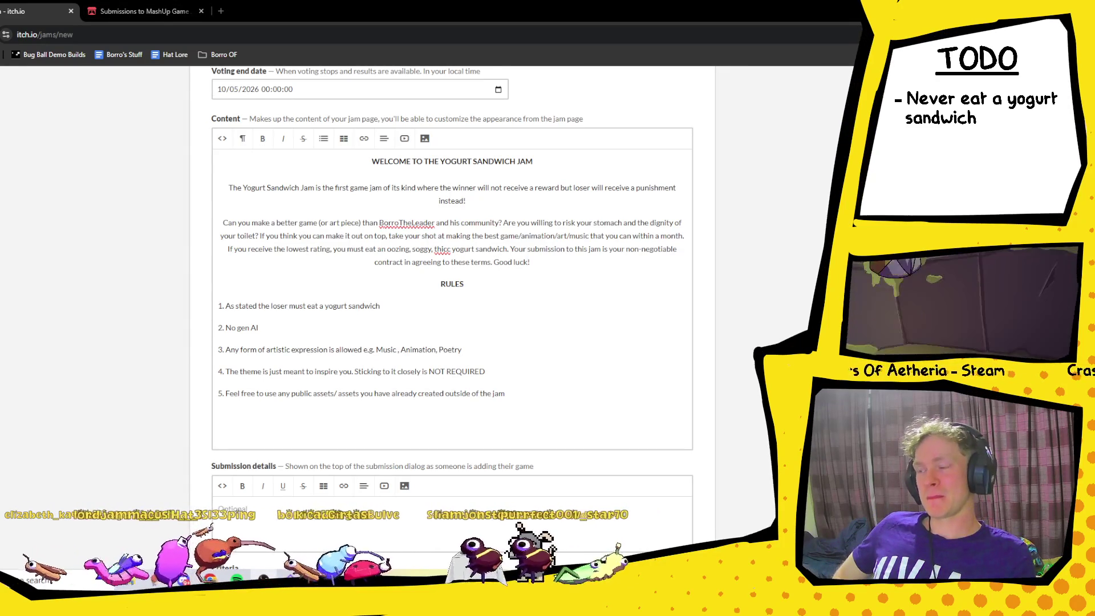
pyautogui.scroll(2, 385, 271)
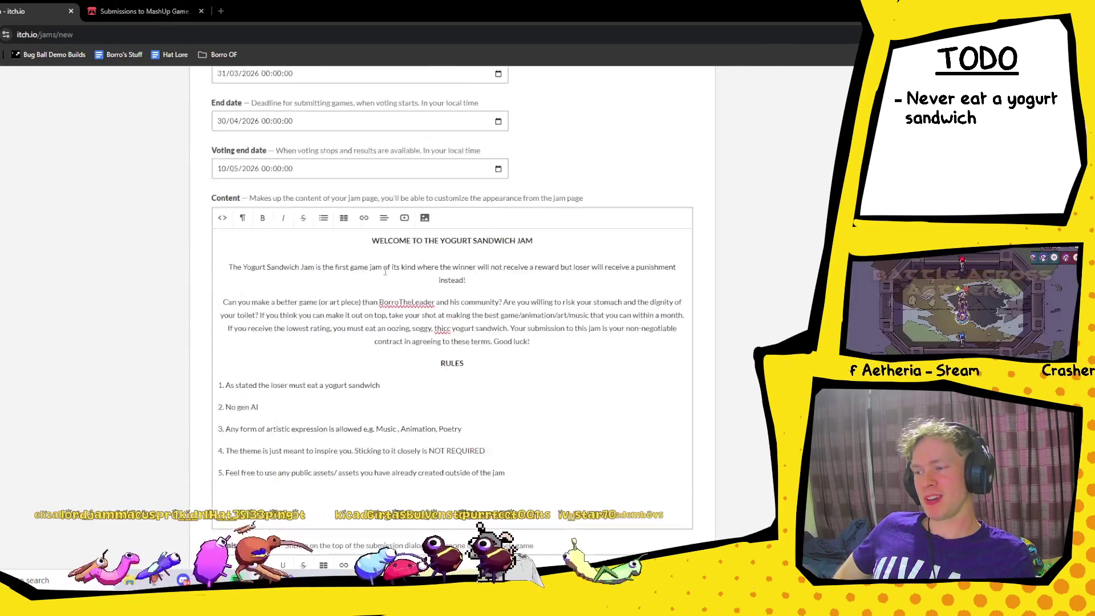
pyautogui.scroll(10, 385, 272)
pyautogui.scroll(1, 402, 283)
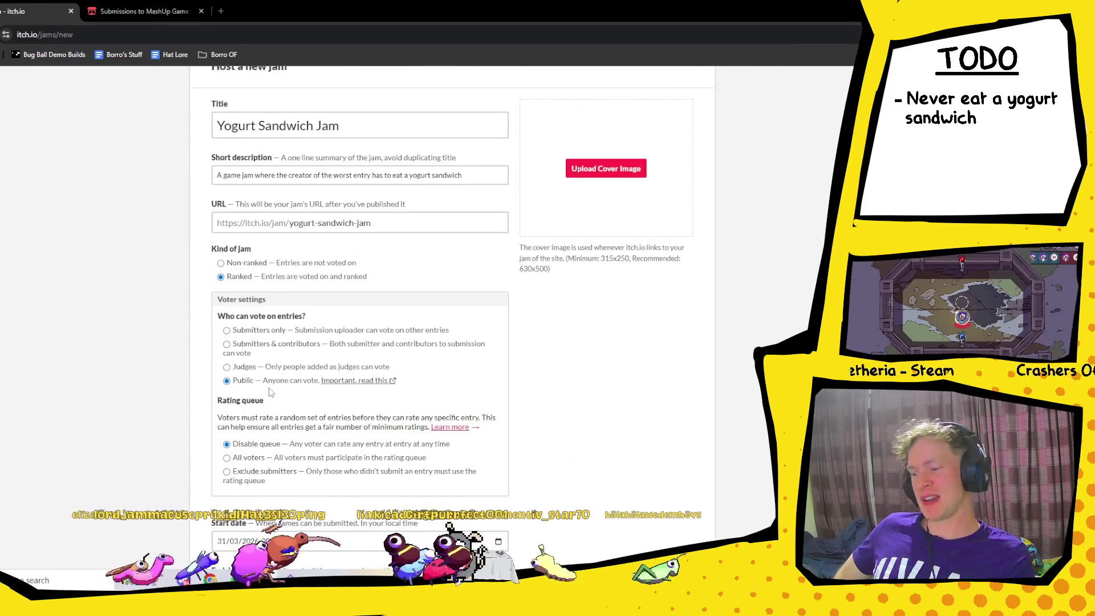
pyautogui.scroll(-20, 271, 393)
pyautogui.scroll(8, 504, 291)
pyautogui.scroll(3, 497, 322)
pyautogui.click(496, 321)
pyautogui.scroll(5, 553, 211)
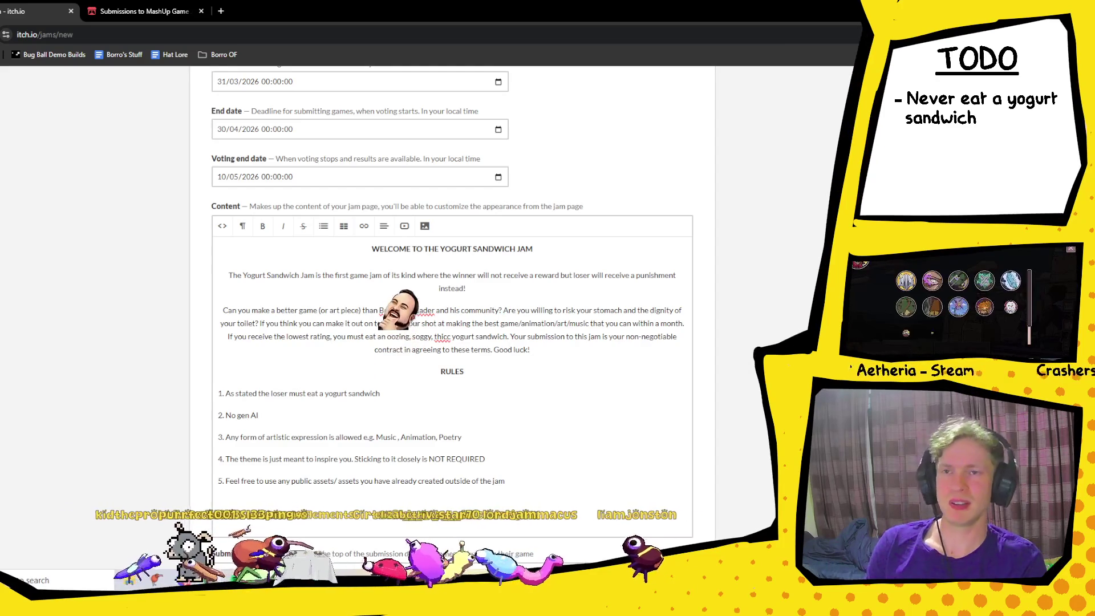
pyautogui.scroll(2, 357, 232)
pyautogui.scroll(-10, 357, 232)
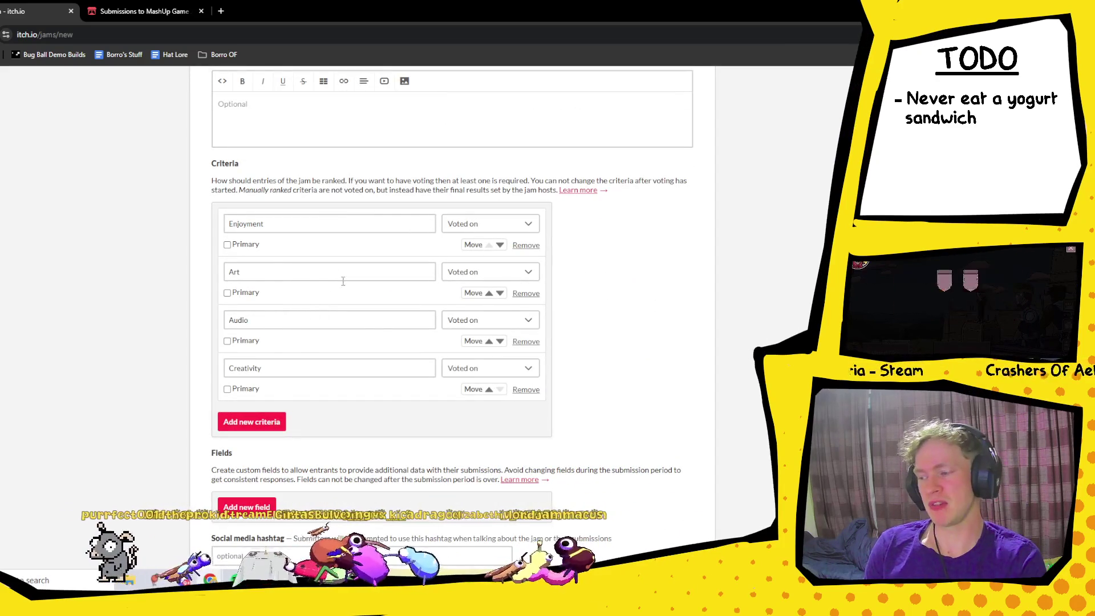
pyautogui.scroll(2, 679, 239)
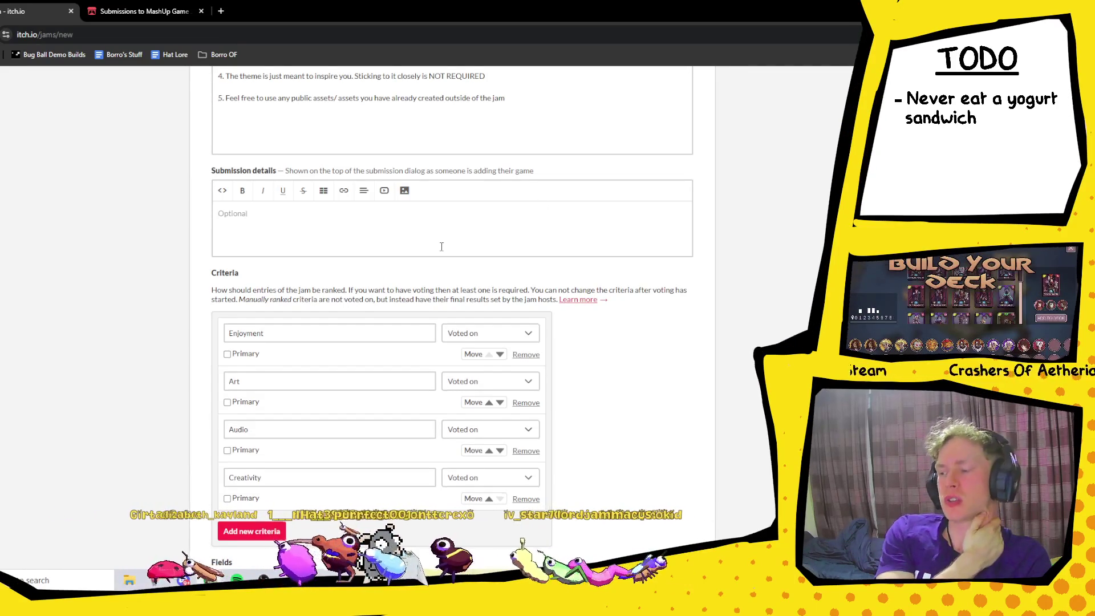
pyautogui.scroll(3, 440, 245)
# - Replace 'No gen AI' in rule 2 with 'No assets should be made using gen AI'
pyautogui.click(274, 199)
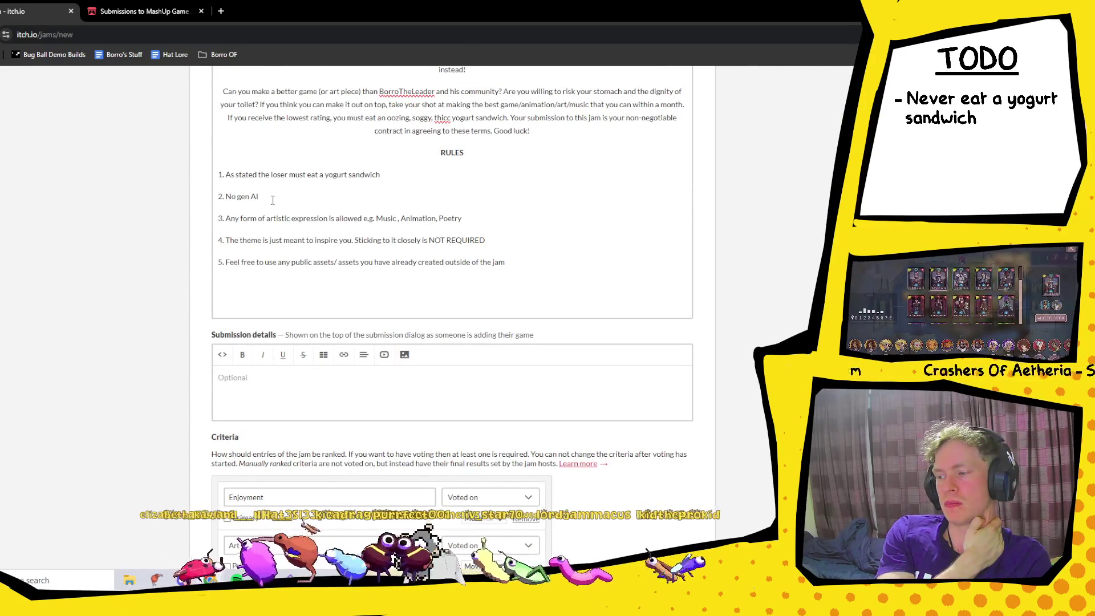
pyautogui.moveTo(273, 200); pyautogui.dragTo(227, 199)
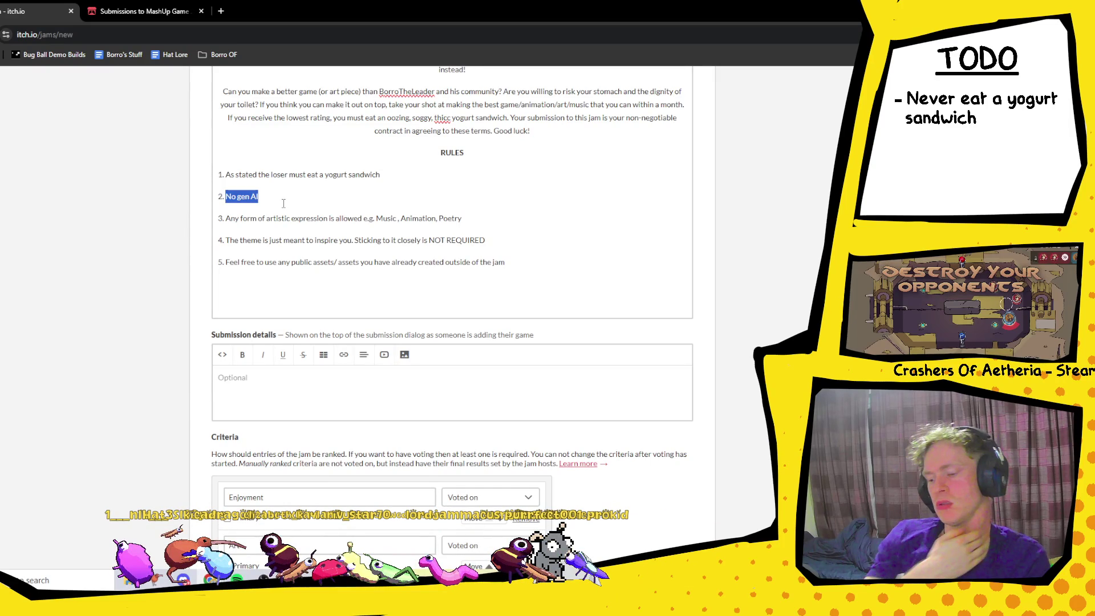
pyautogui.write('No assets should be made usi')
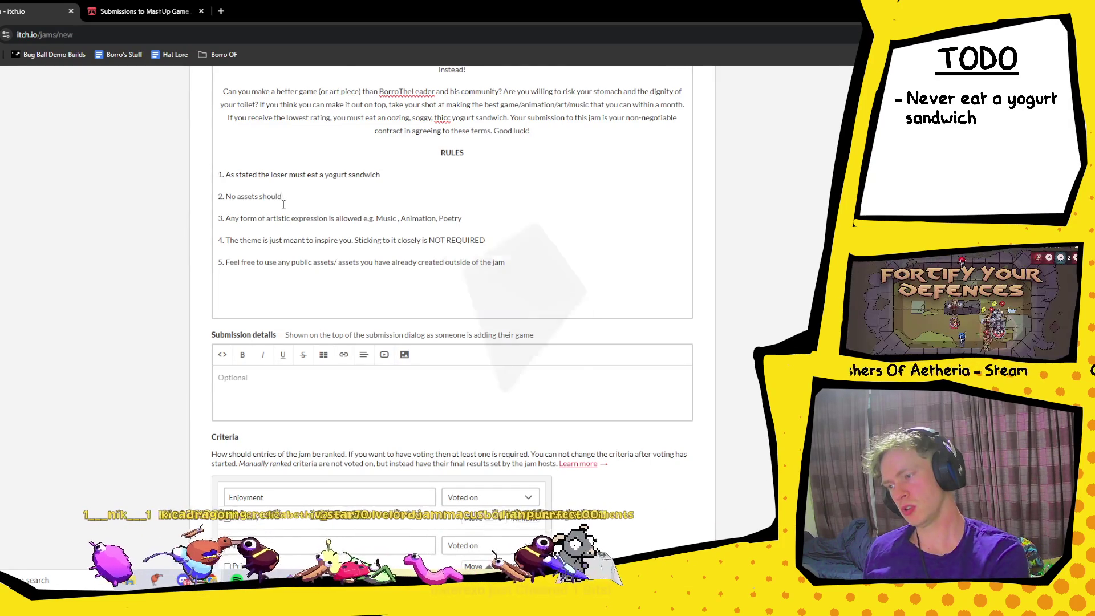
pyautogui.write('ng ')
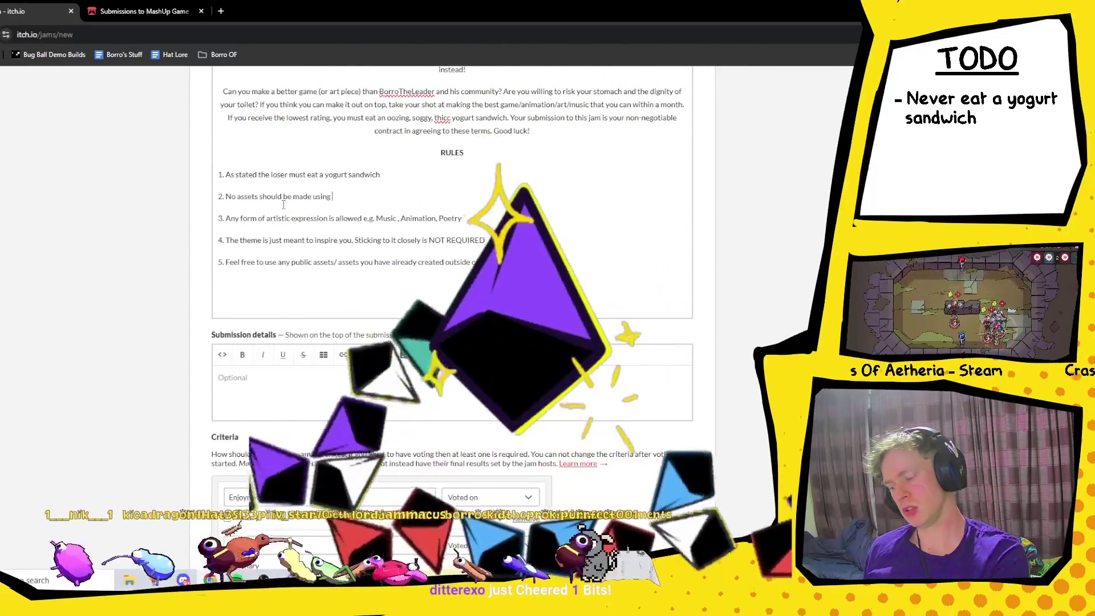
pyautogui.write('gan AI')
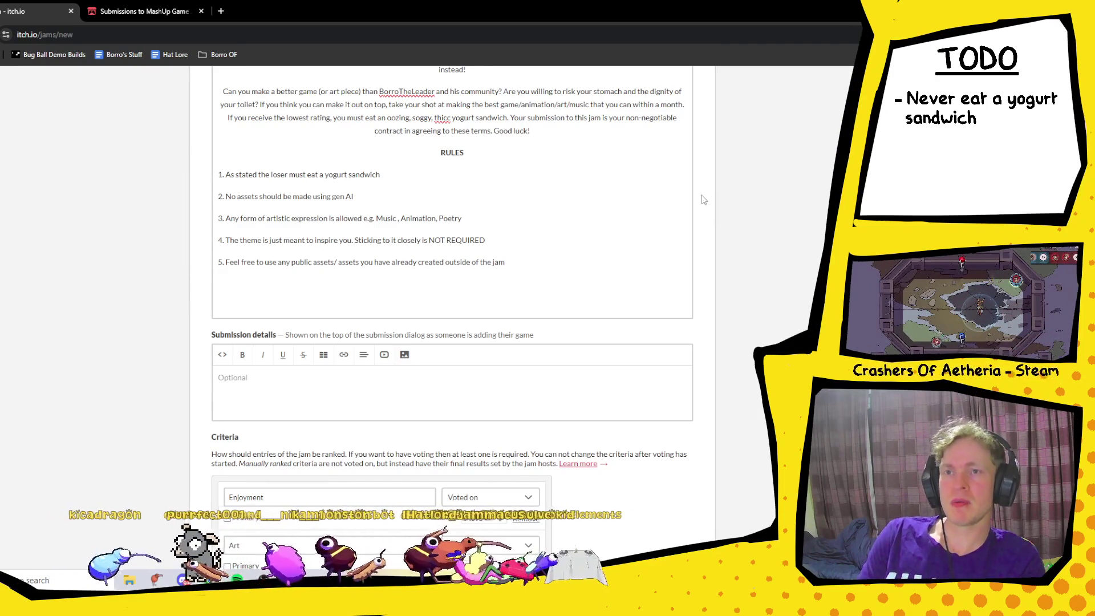
pyautogui.scroll(2, 607, 267)
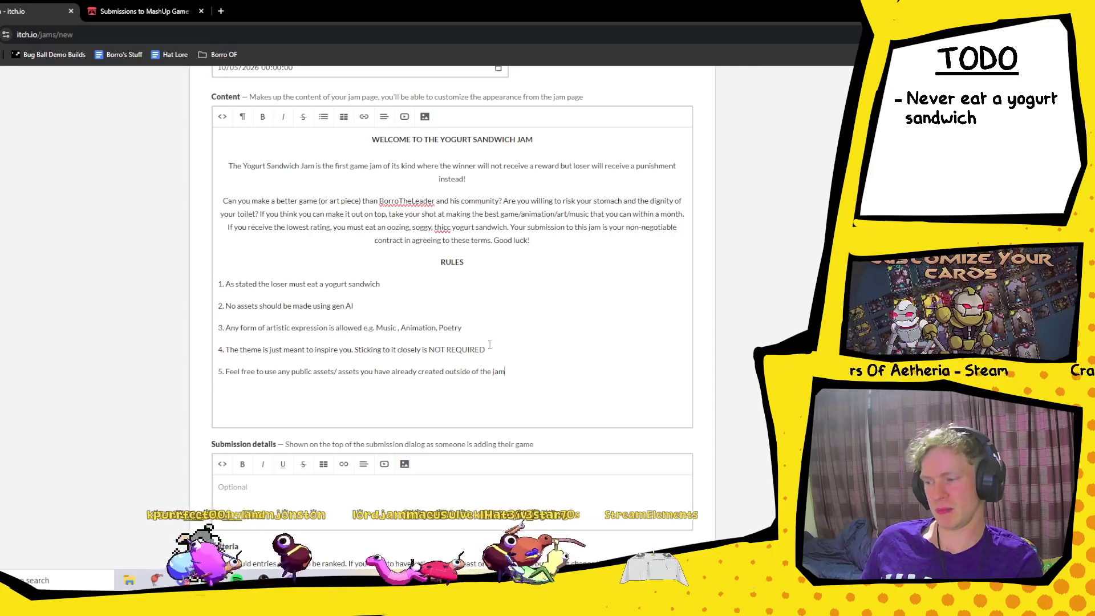
# - Append '(please photograph the sandwich and send it in discord as proof)' to rule 1
pyautogui.click(424, 283)
pyautogui.write('(a')
pyautogui.press('BackSpace')
pyautogui.write('plese')
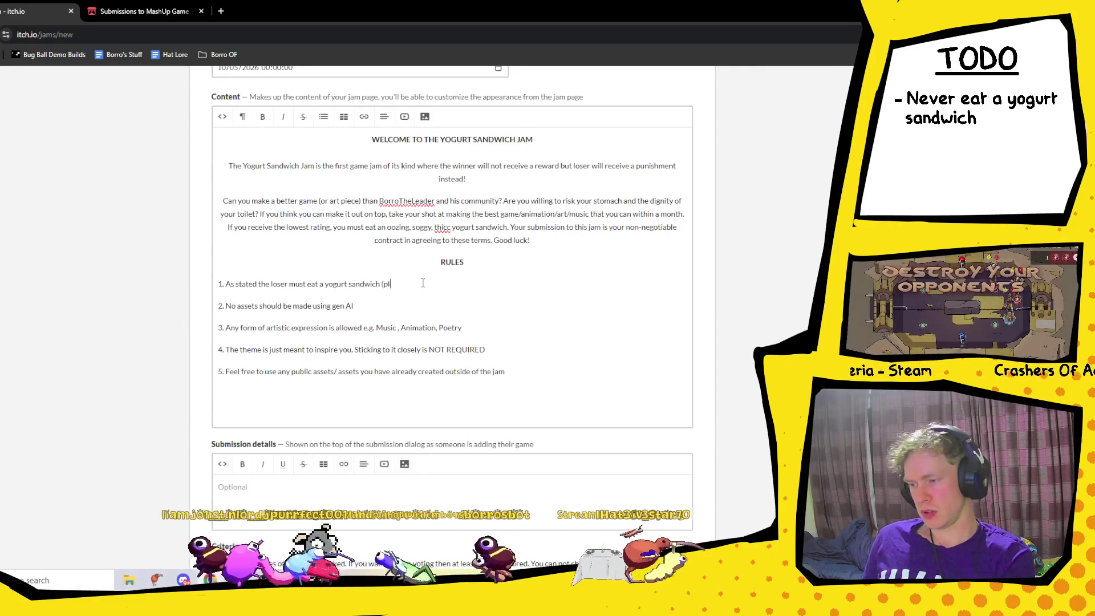
pyautogui.press('BackSpace')
pyautogui.press('BackSpace')
pyautogui.press('BackSpace')
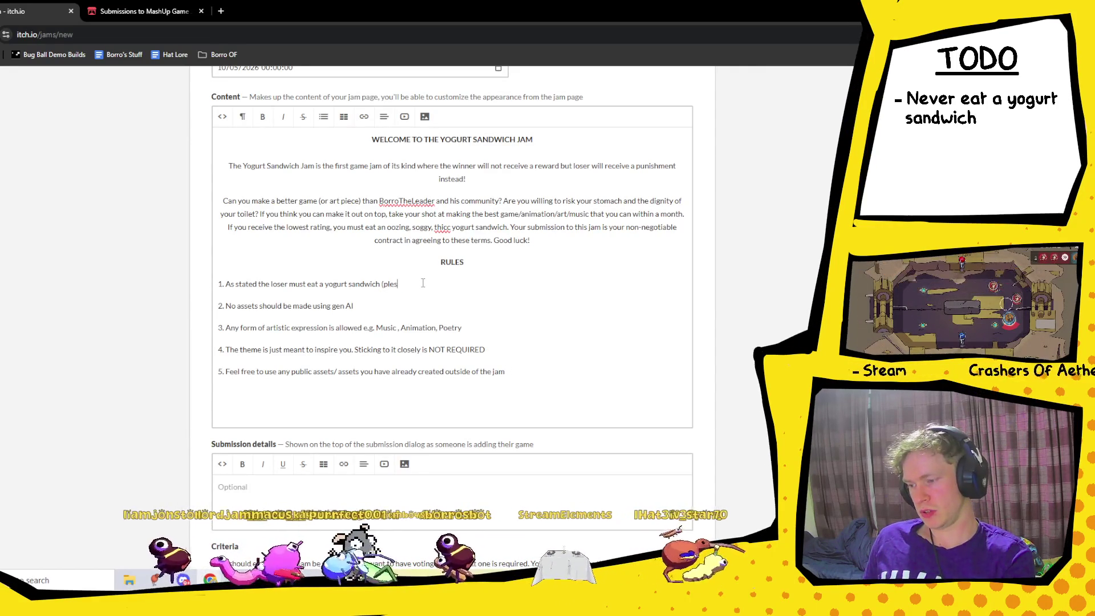
pyautogui.write('ease photograp')
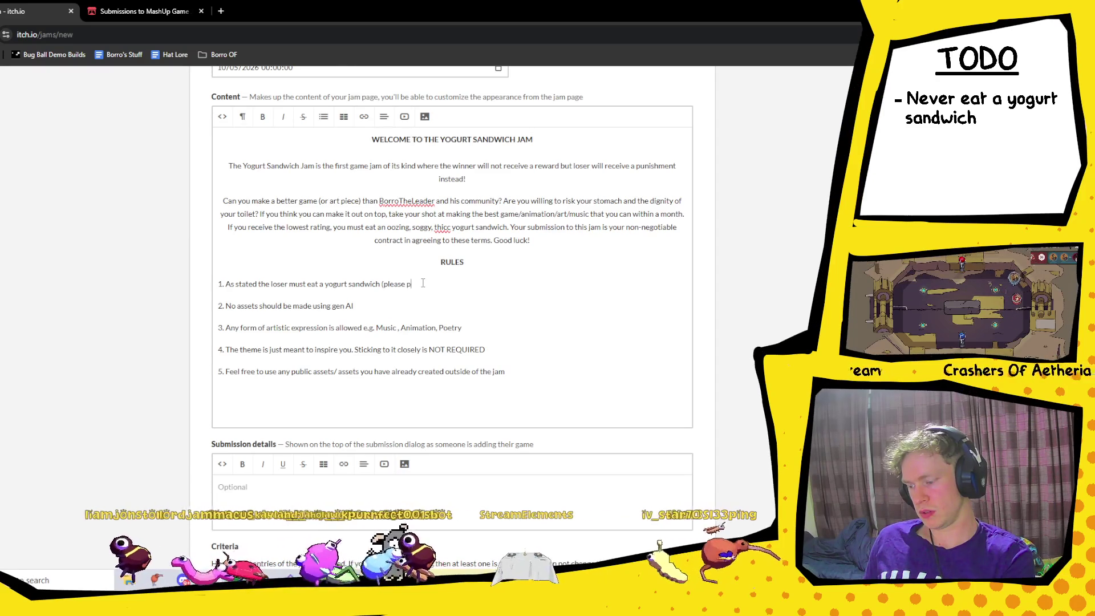
pyautogui.write('h t')
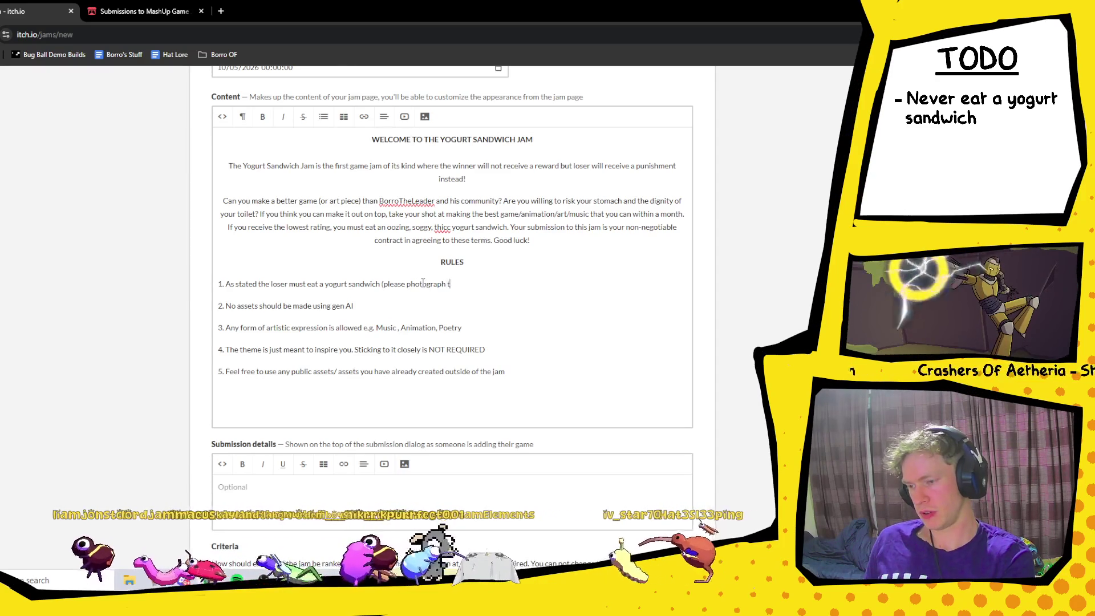
pyautogui.write('he sandwich and ')
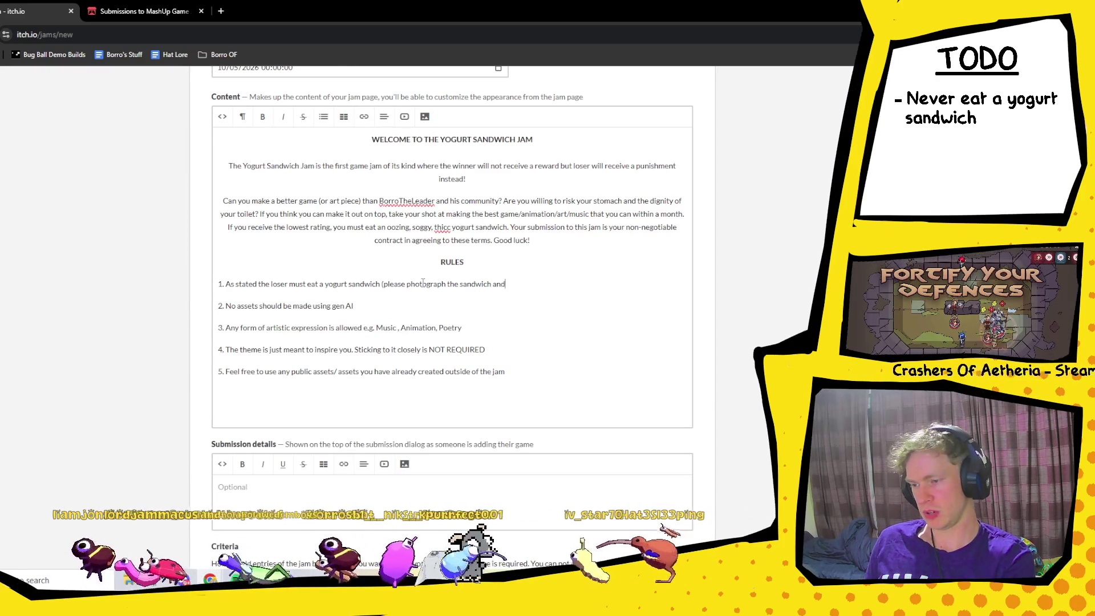
pyautogui.write('send it in ')
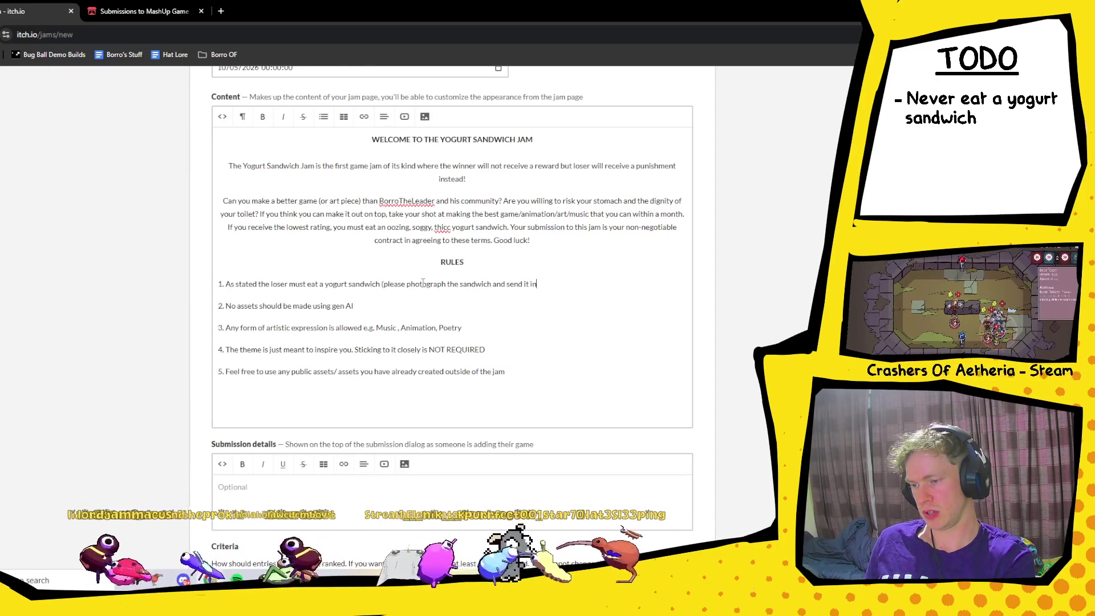
pyautogui.write('discor')
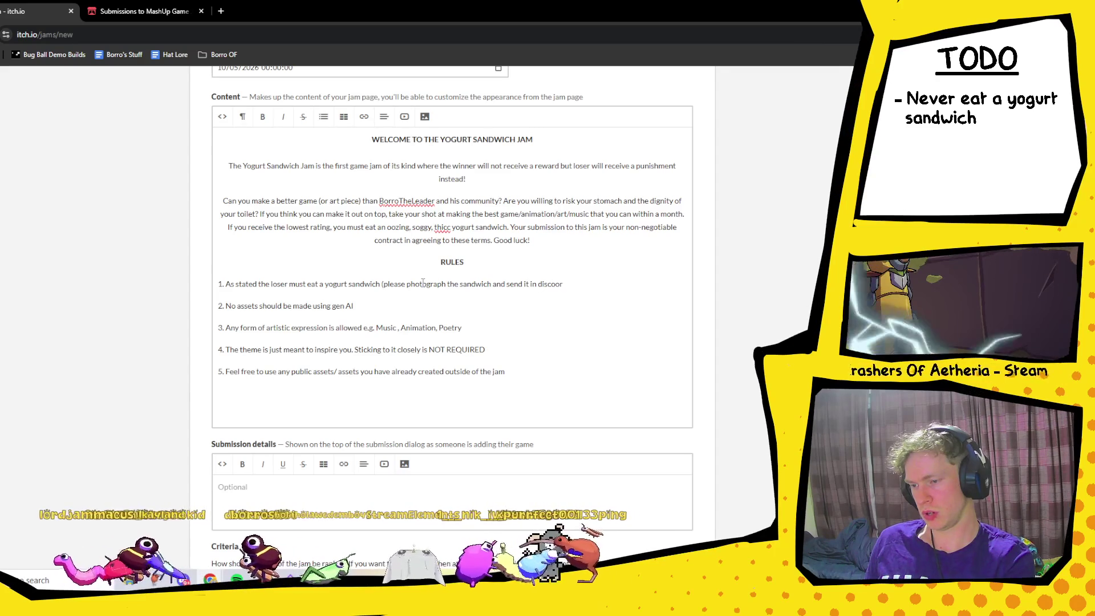
pyautogui.write('d as proo')
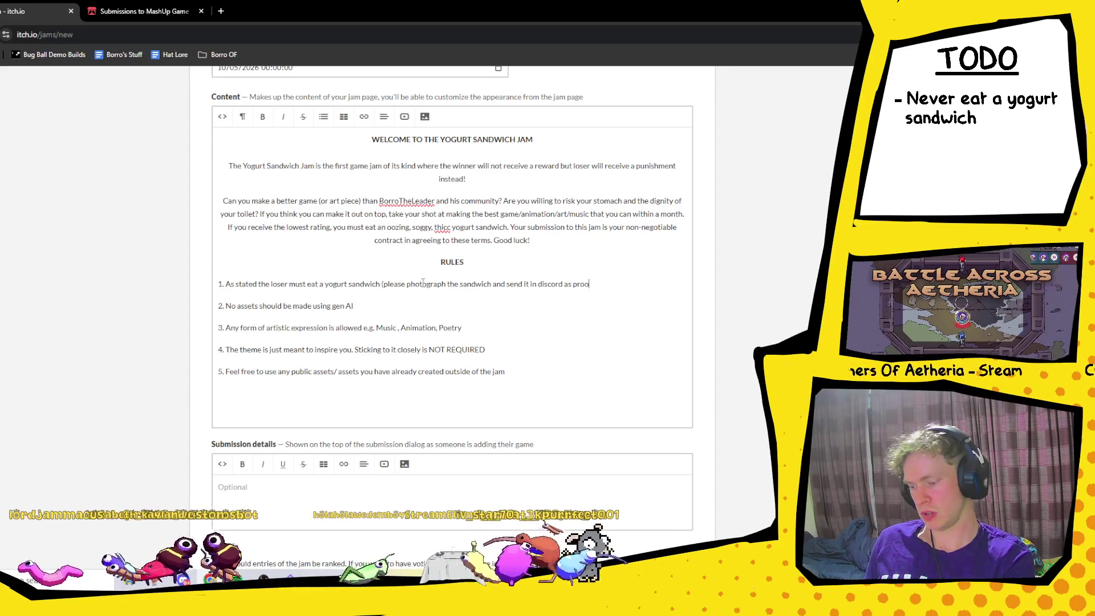
pyautogui.write('f')
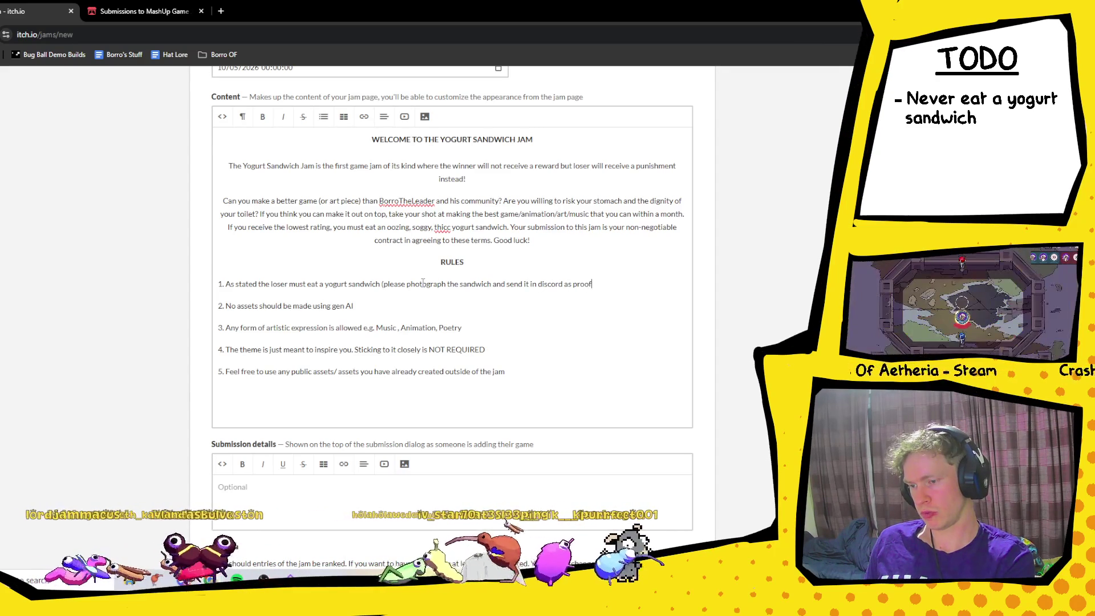
pyautogui.write(')')
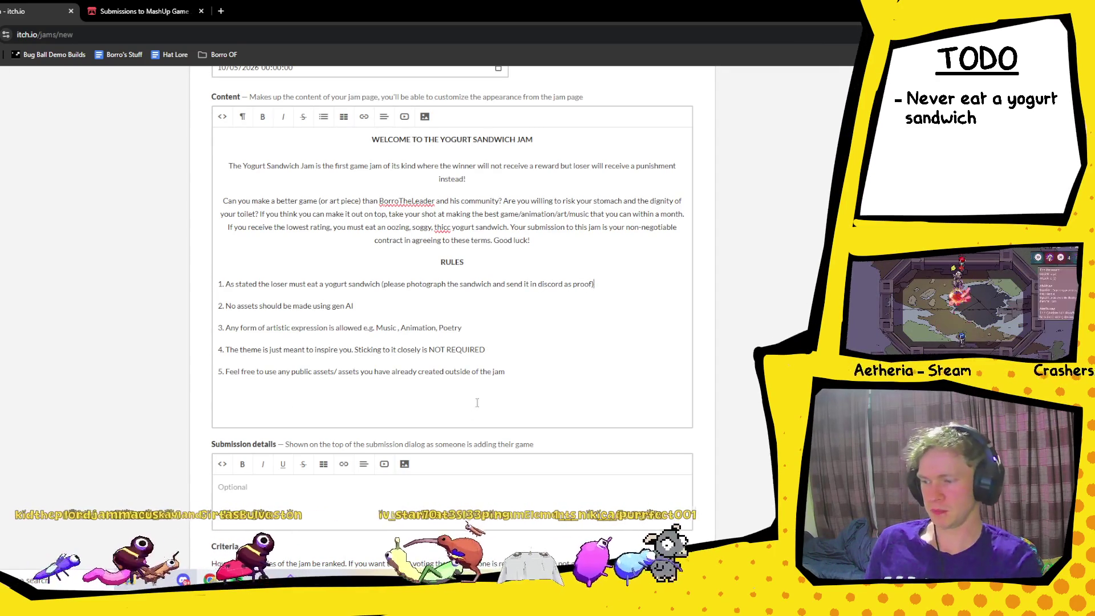
# - Add a new empty line below rule 5
pyautogui.press('Return')
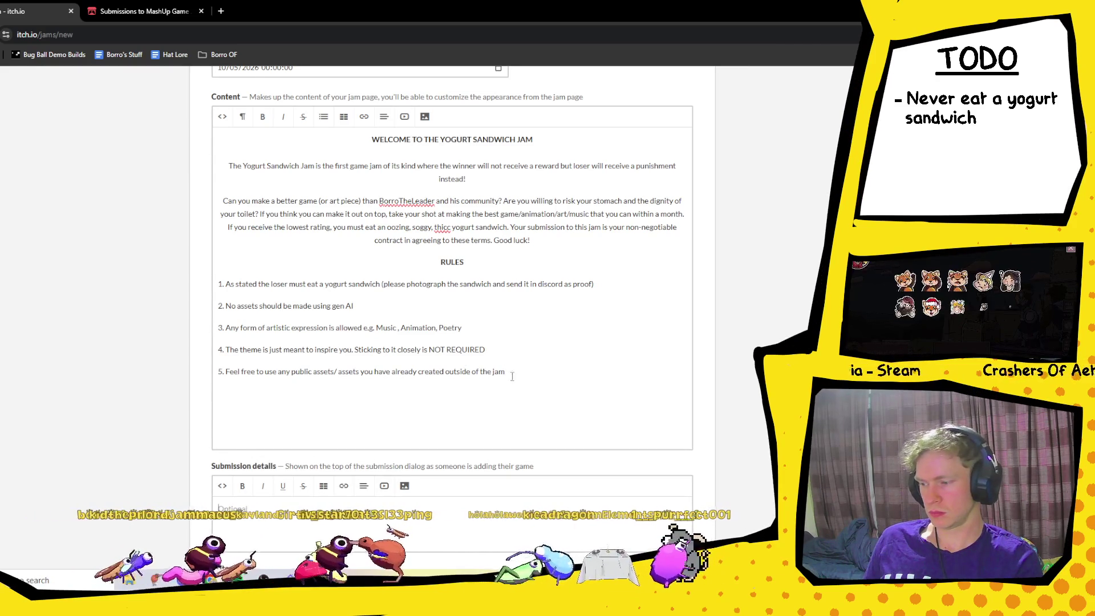
pyautogui.press('BackSpace')
pyautogui.press('Return')
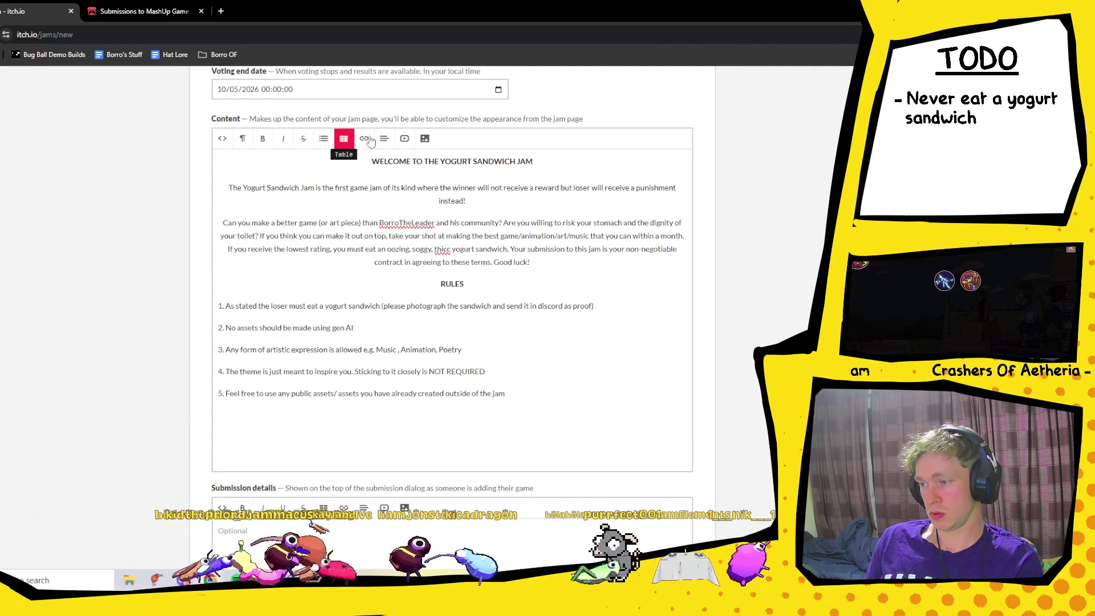
# - Make the new line below rule 5 bold and centre-aligned
pyautogui.click(263, 138)
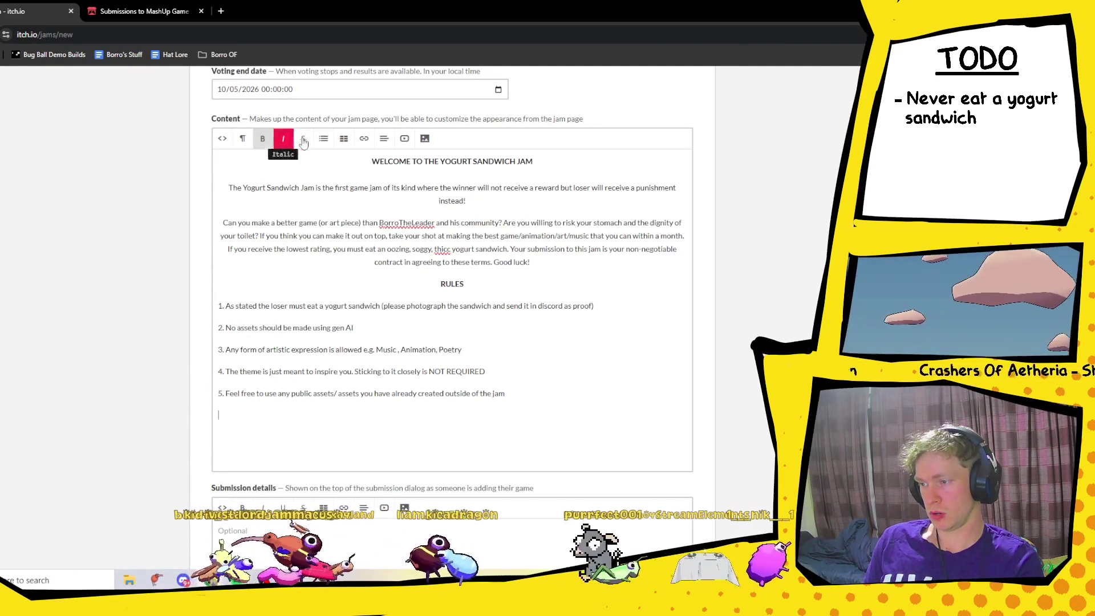
pyautogui.click(384, 138)
pyautogui.click(428, 180)
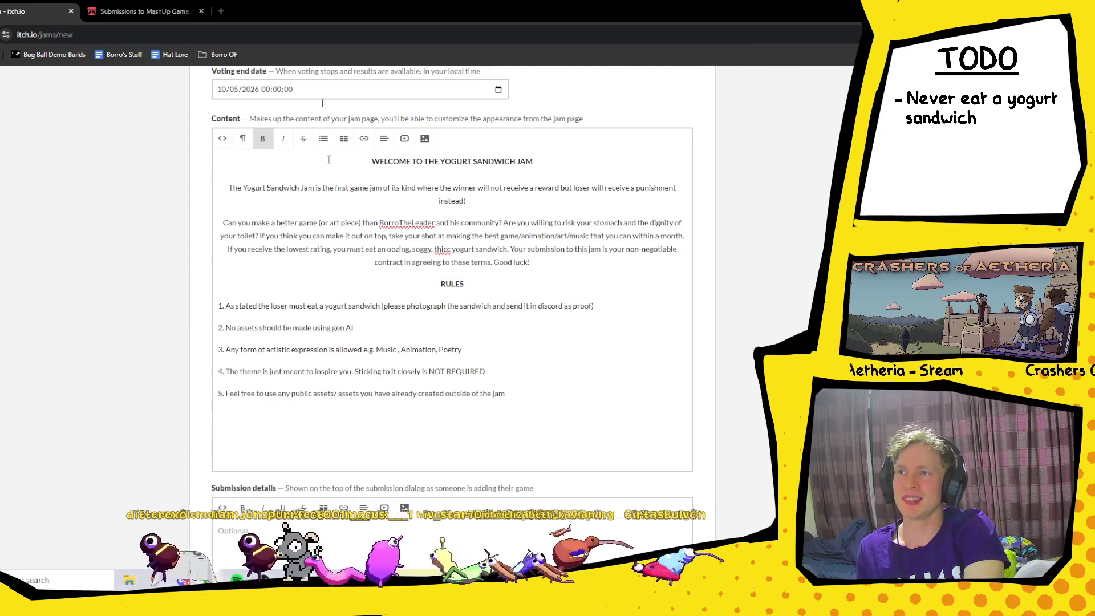
pyautogui.hotkey('alt', 'Tab')
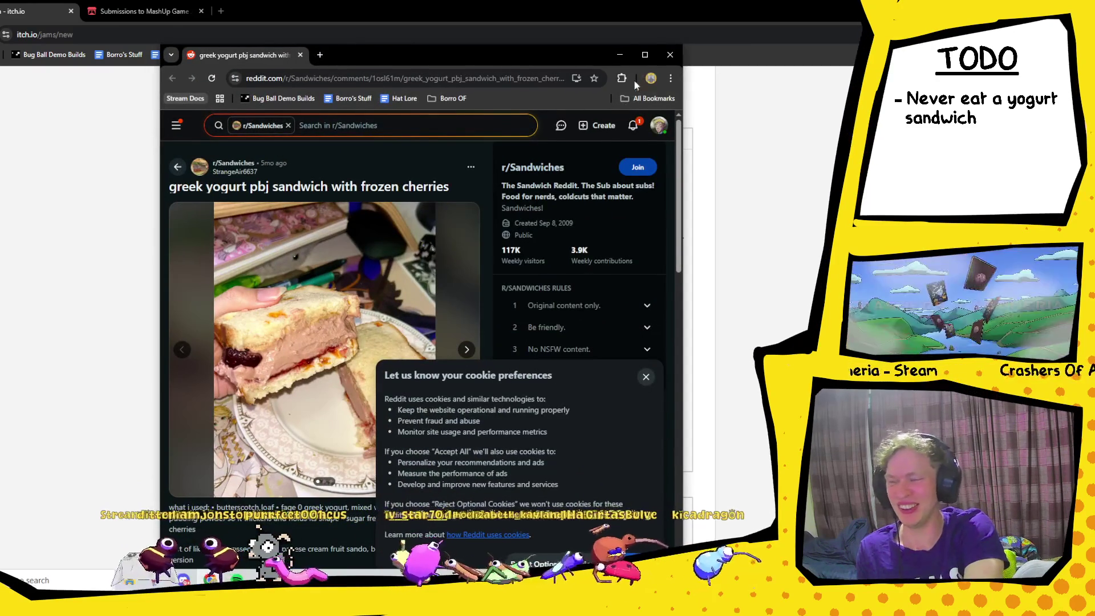
pyautogui.click(645, 54)
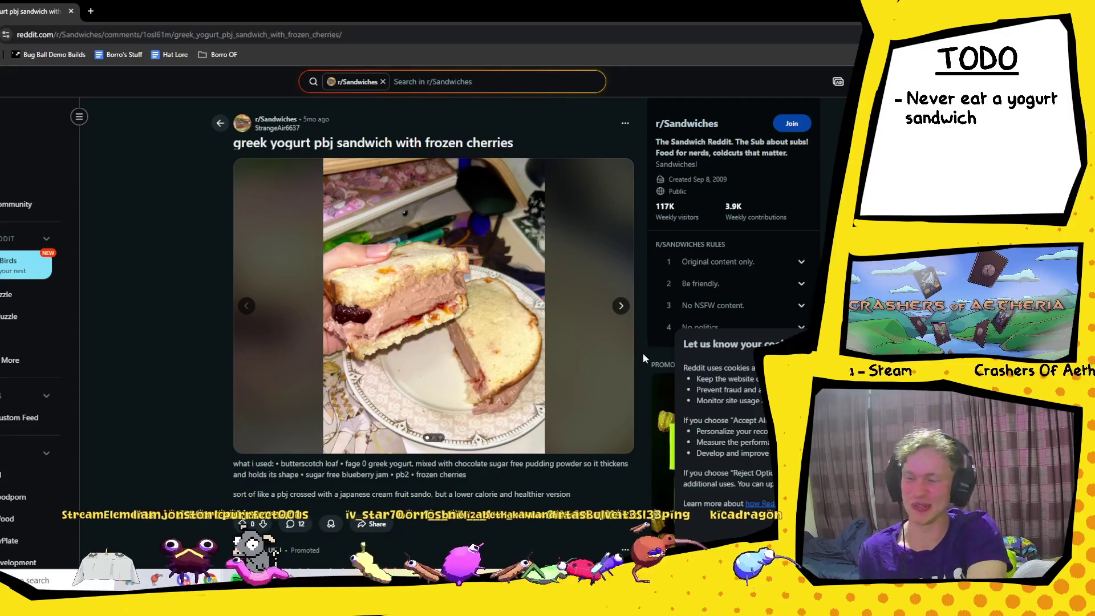
pyautogui.click(619, 312)
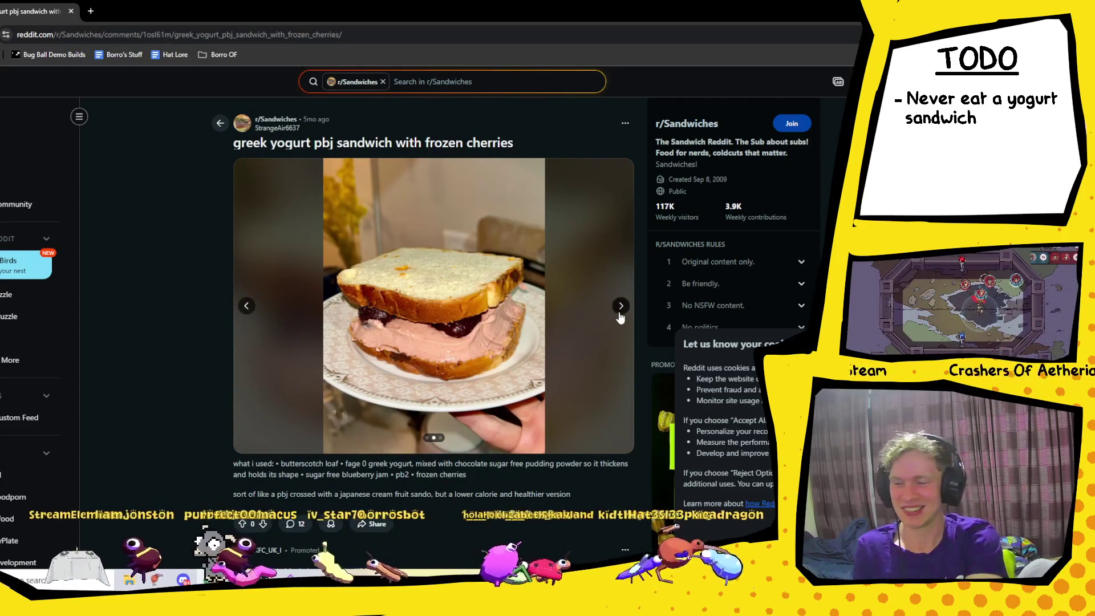
pyautogui.click(611, 311)
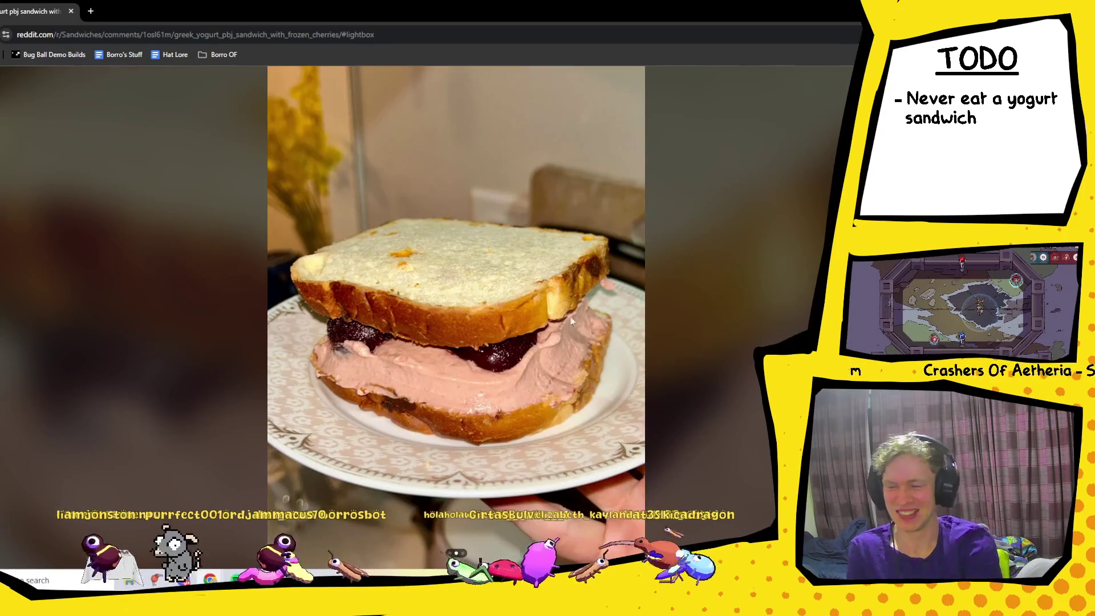
pyautogui.press('Right')
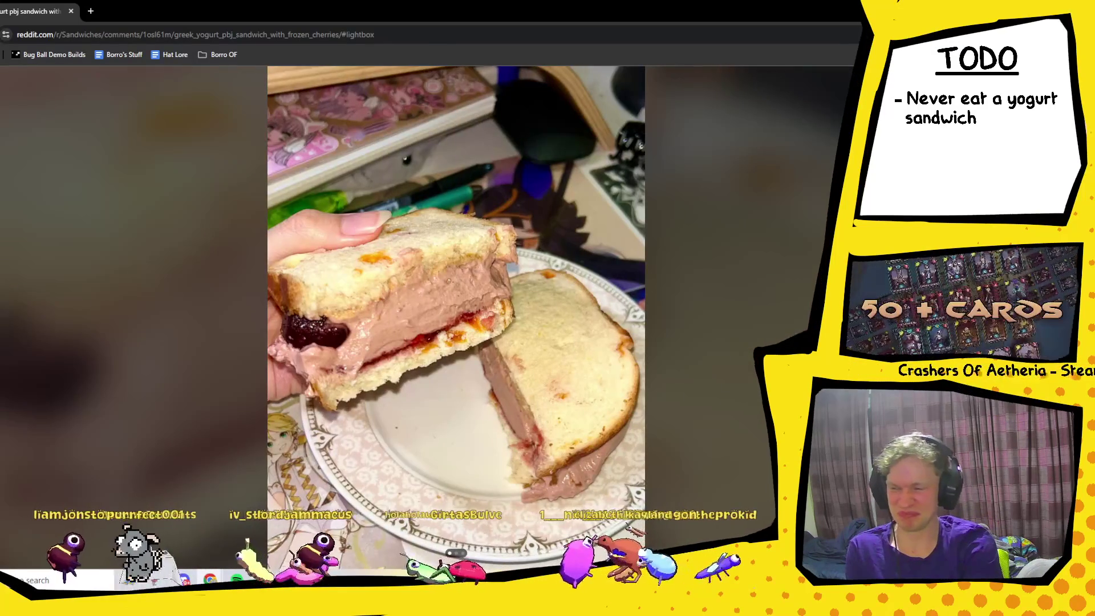
pyautogui.press('Escape')
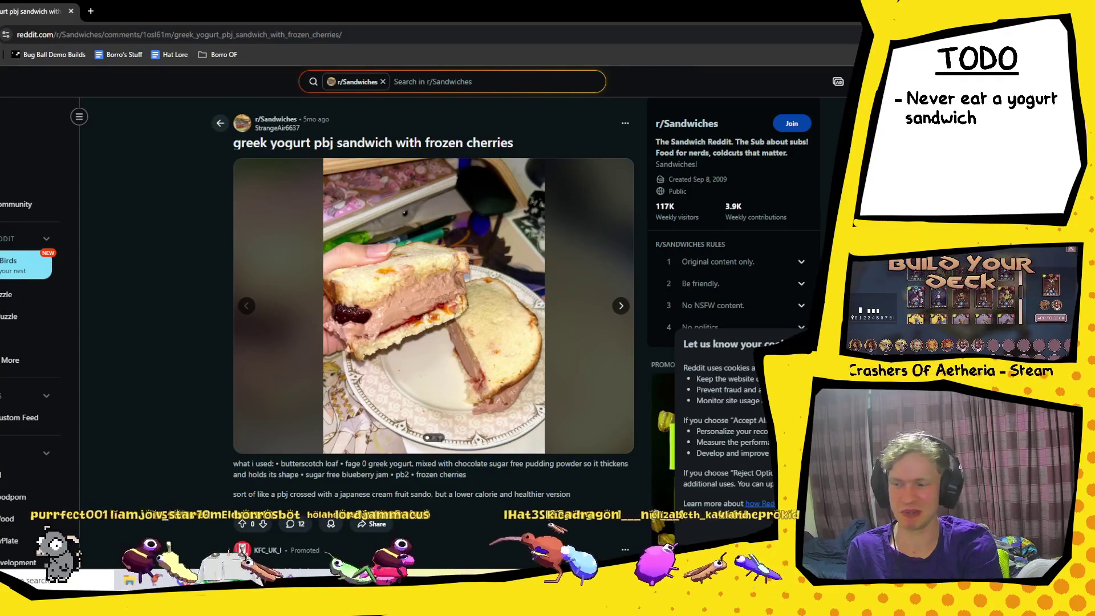
pyautogui.hotkey('alt', 'Tab')
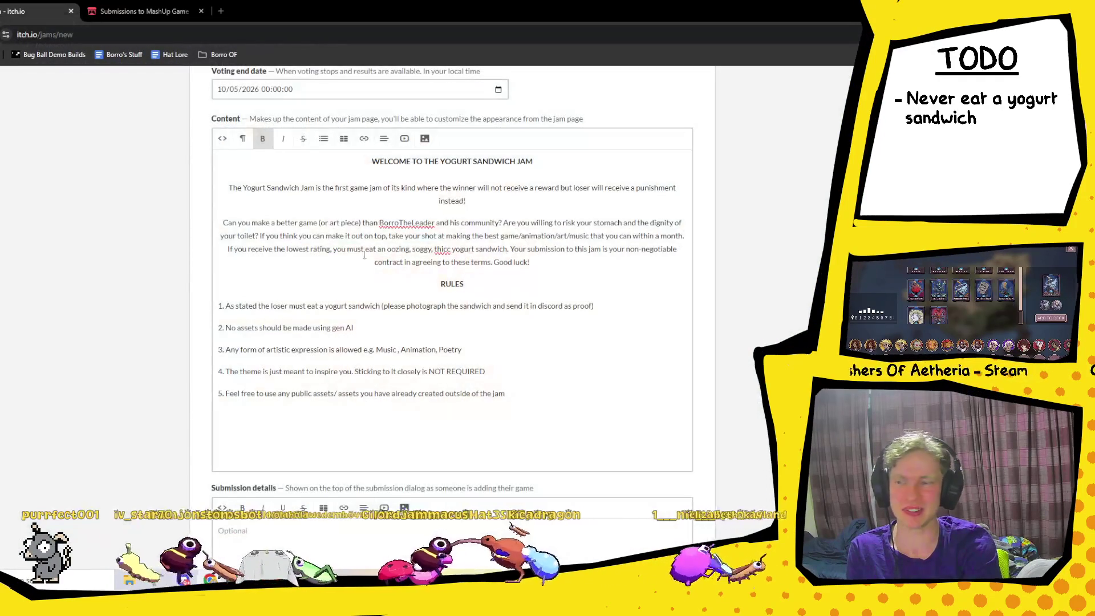
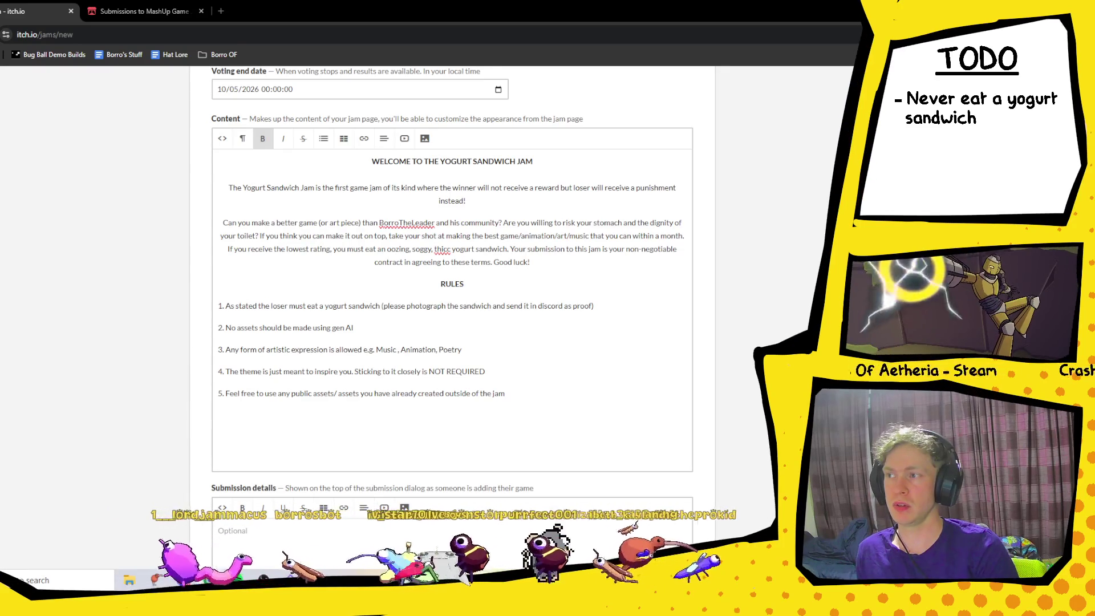
# - Dock the bee simulation video as a tab and return to the jam form below rule 5
pyautogui.moveTo(377, 613); pyautogui.dragTo(376, 27)
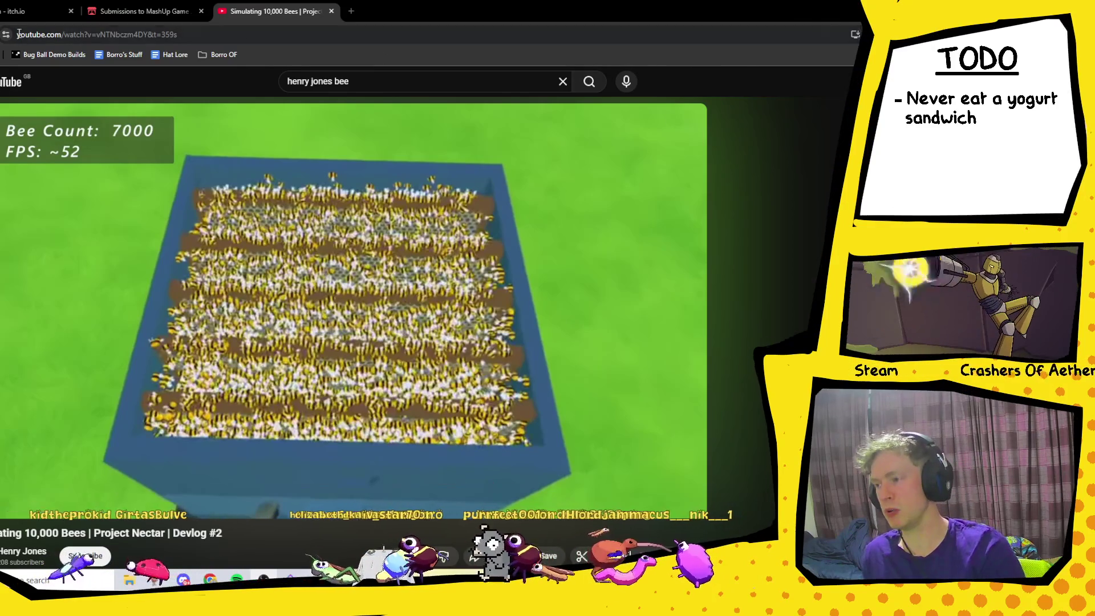
pyautogui.click(40, 11)
pyautogui.click(516, 425)
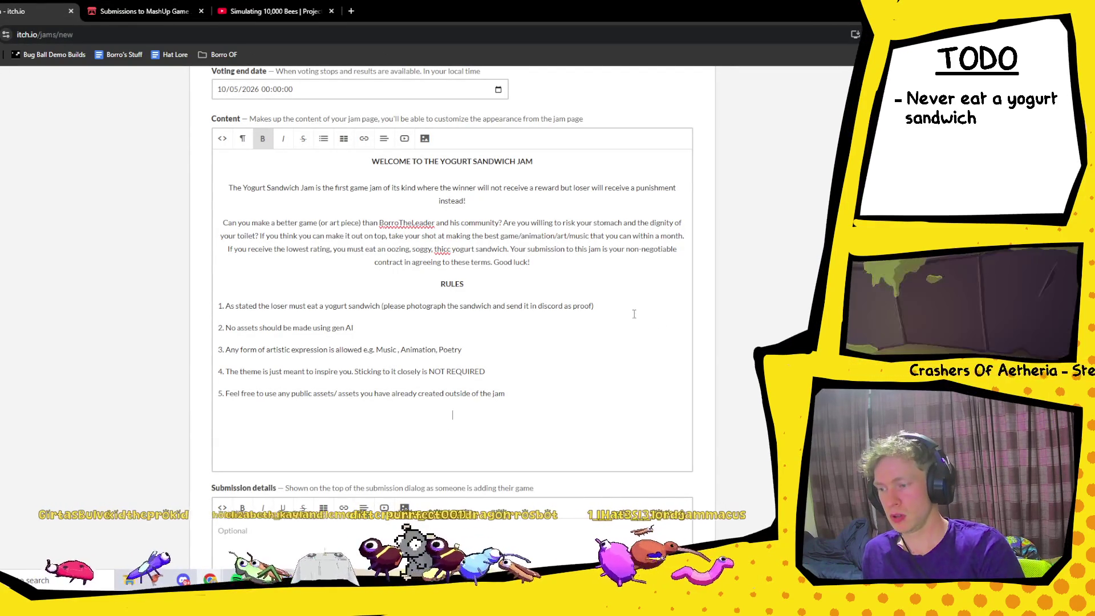
# - Insert rule 2 after rule 1: 'Teams are allowed! Collaboration is actually encouraged!', correcting the misspelling
pyautogui.click(608, 306)
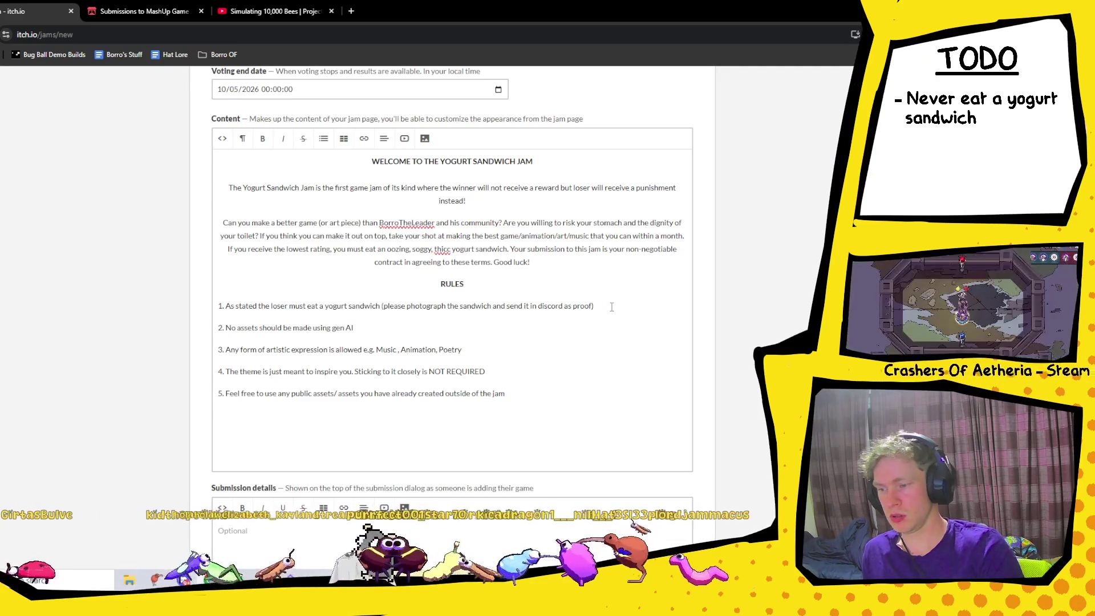
pyautogui.press('Return')
pyautogui.write('2.')
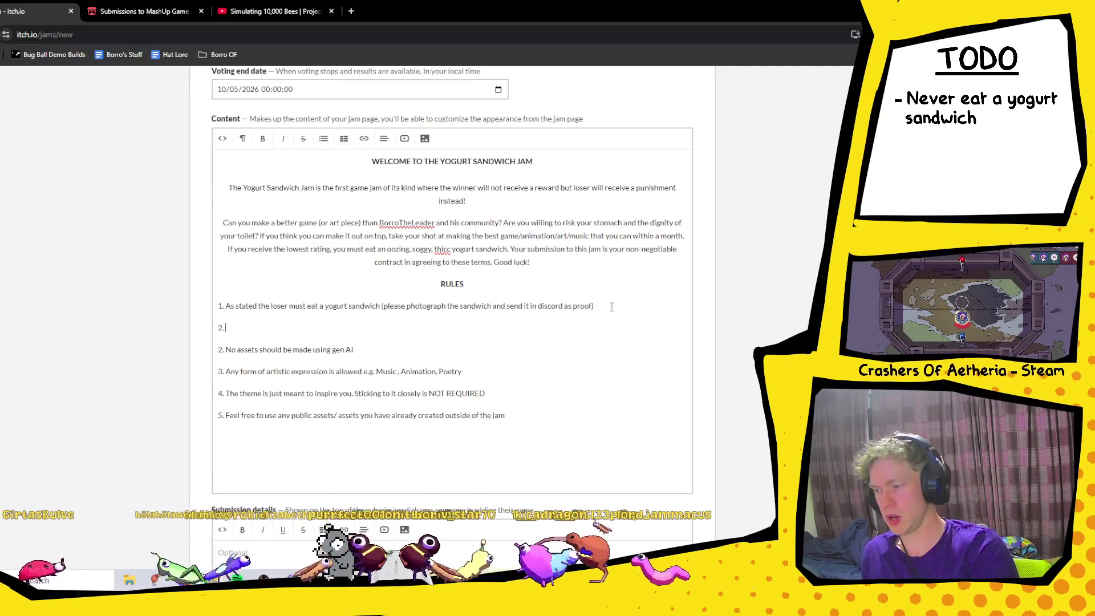
pyautogui.write('Teams are allowed! Collabooration is actually enco')
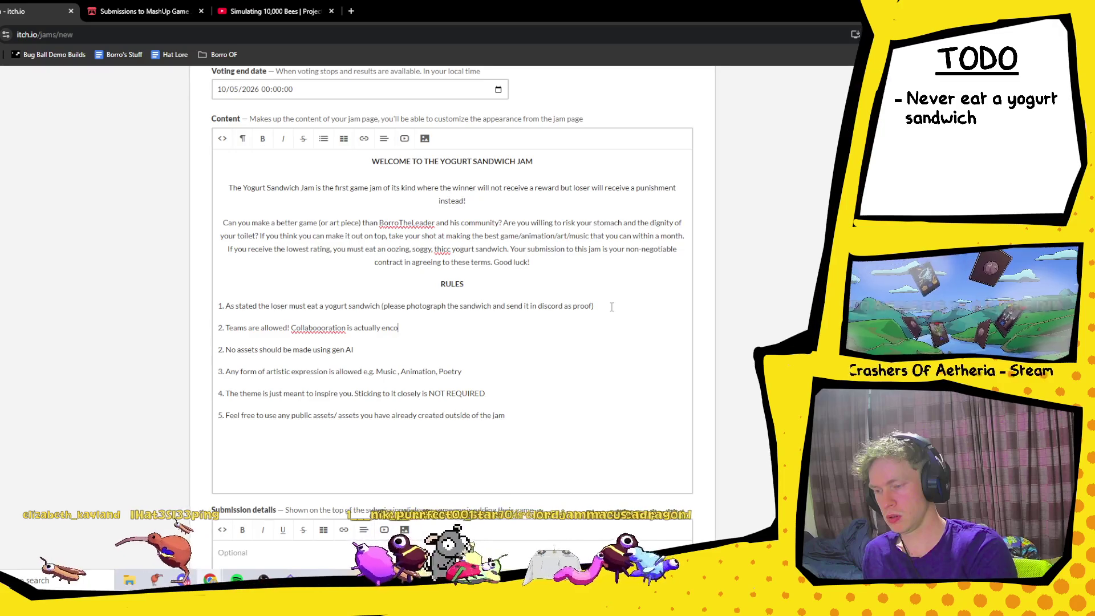
pyautogui.write('d')
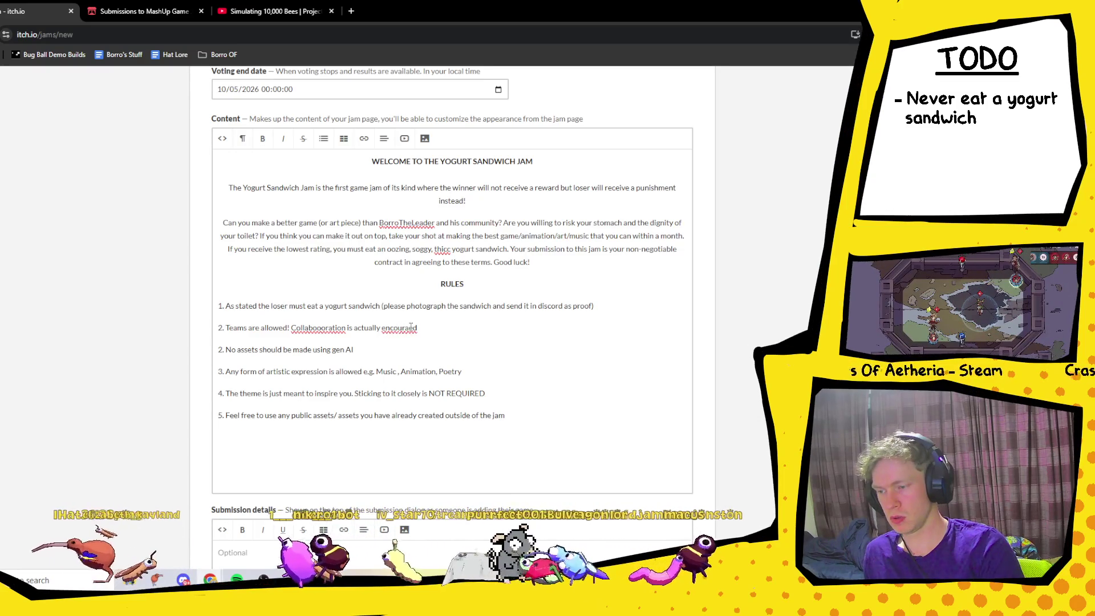
pyautogui.rightClick(330, 328)
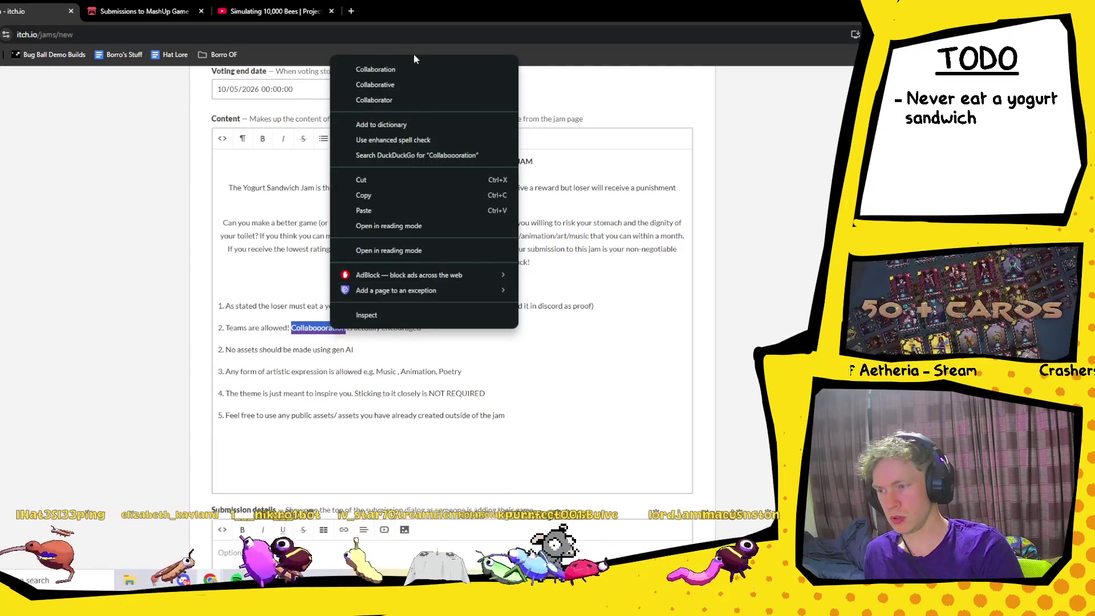
pyautogui.click(419, 68)
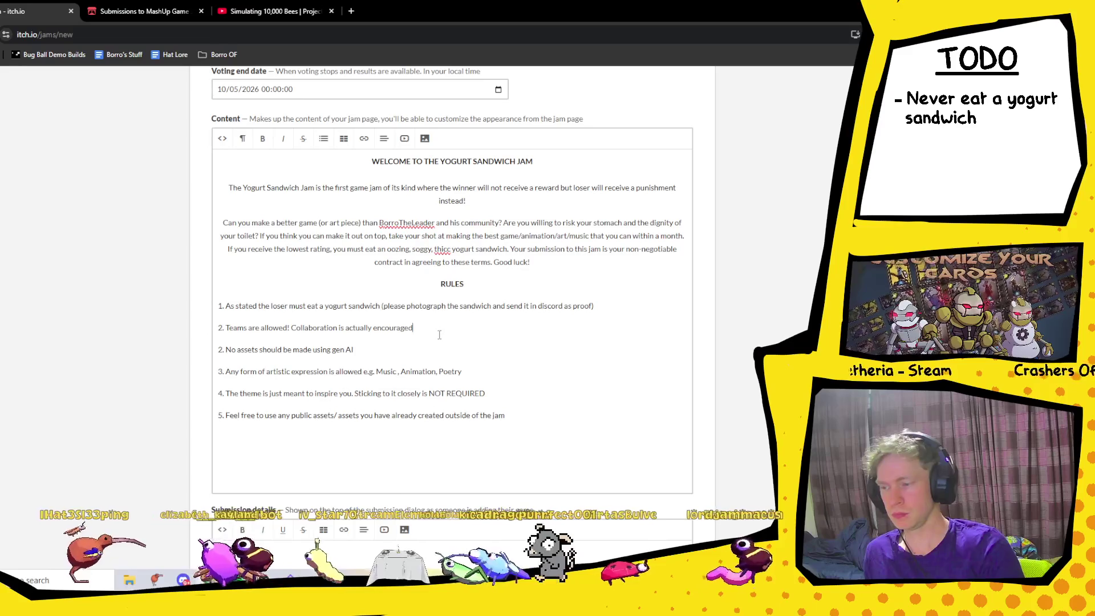
pyautogui.write('!')
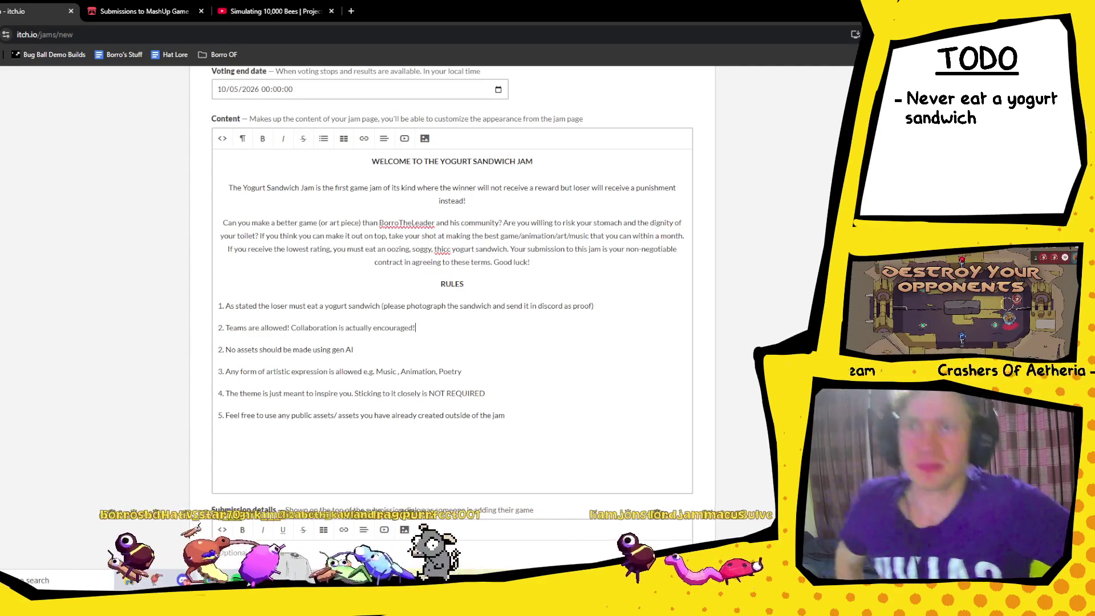
# - Mute and skip ahead in the bee simulation video, then close its tab
pyautogui.click(314, 11)
pyautogui.click(199, 472)
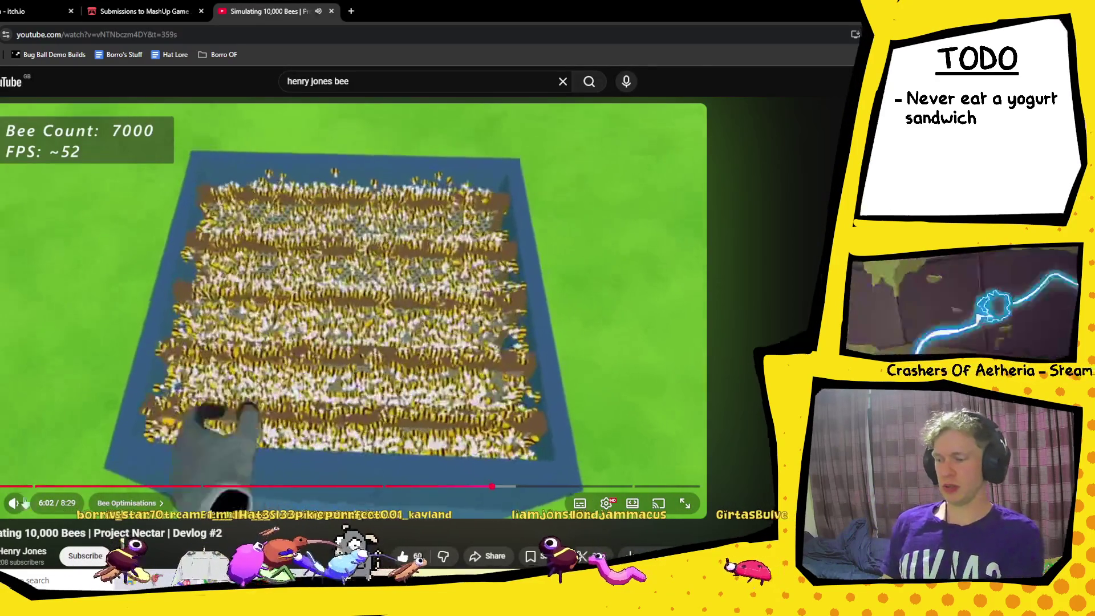
pyautogui.click(14, 502)
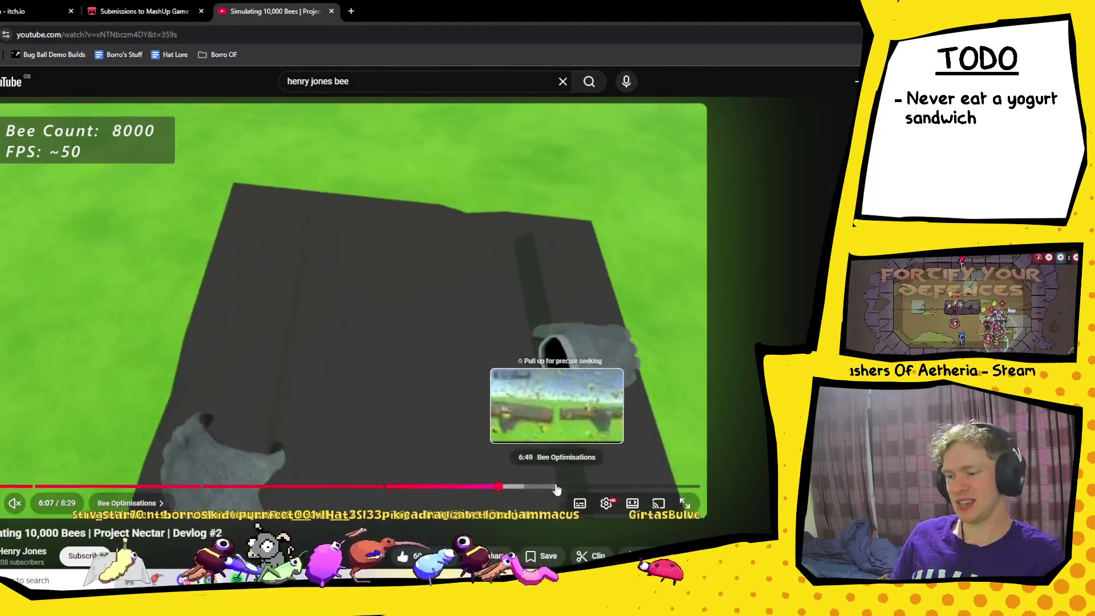
pyautogui.click(554, 486)
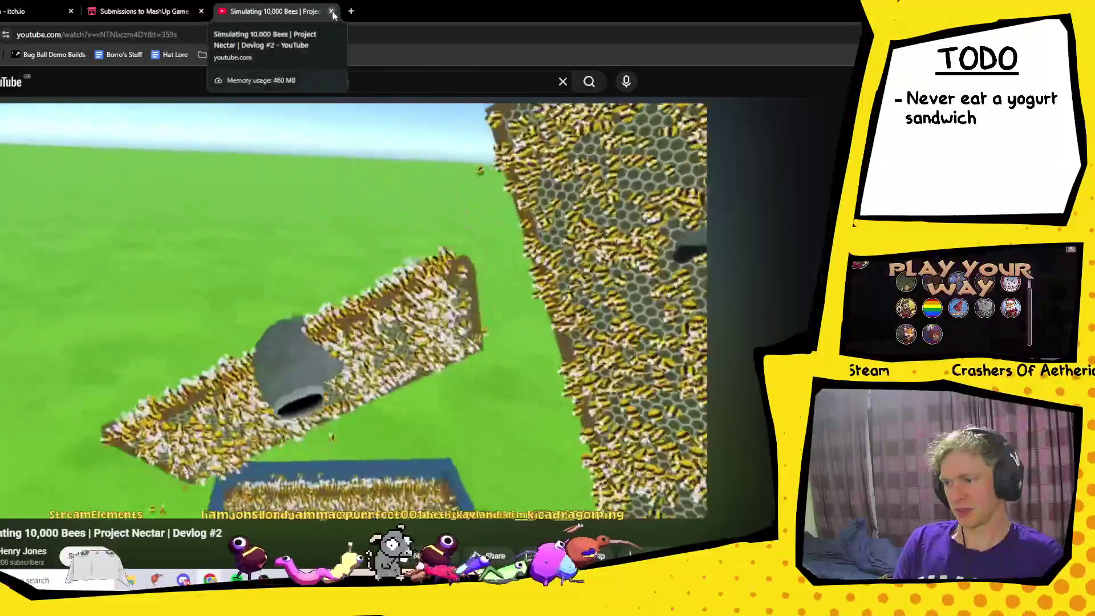
pyautogui.click(331, 11)
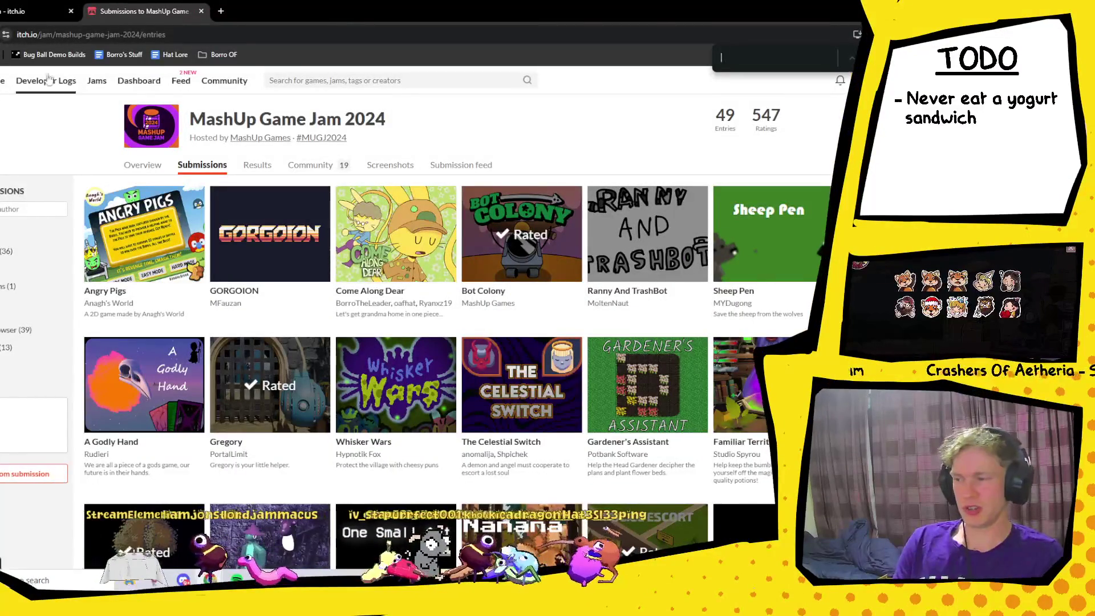
# - Switch back to the itch.io jams/new tab holding the jam form
pyautogui.click(34, 11)
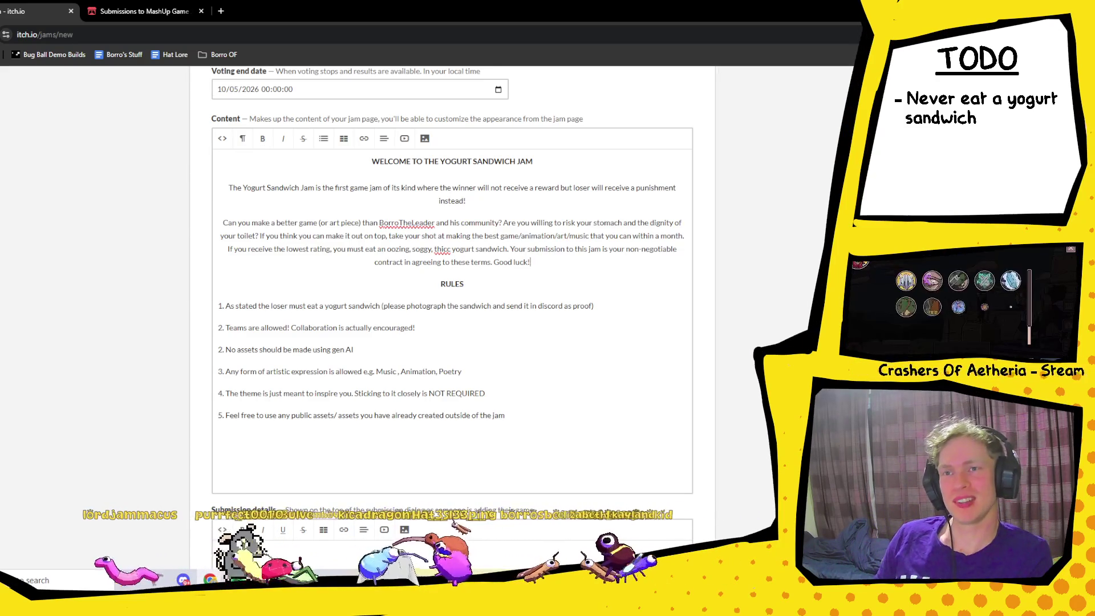
pyautogui.click(210, 581)
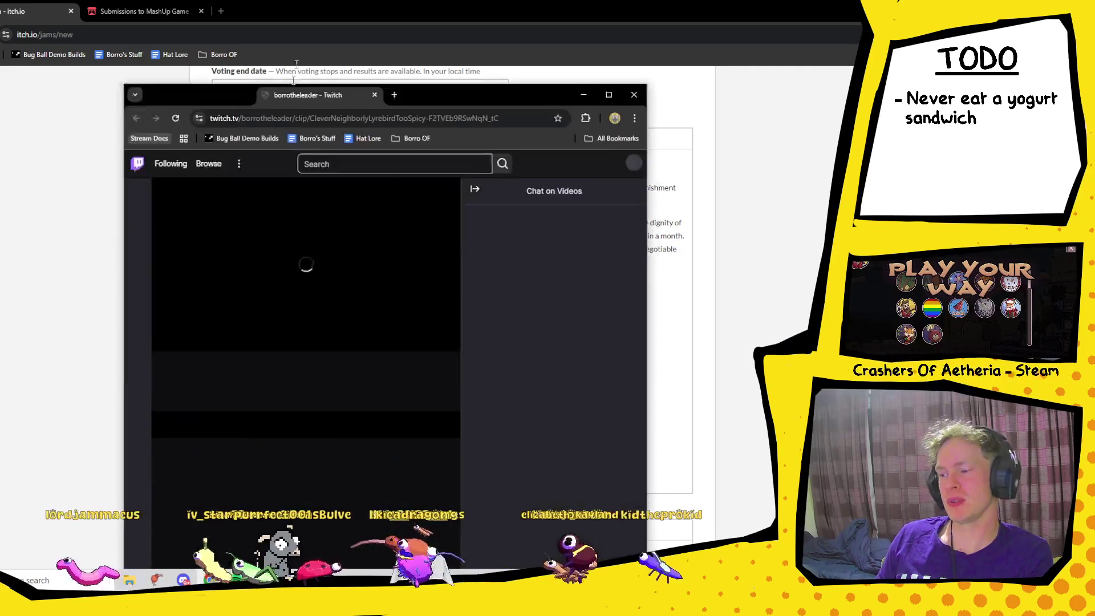
pyautogui.click(614, 70)
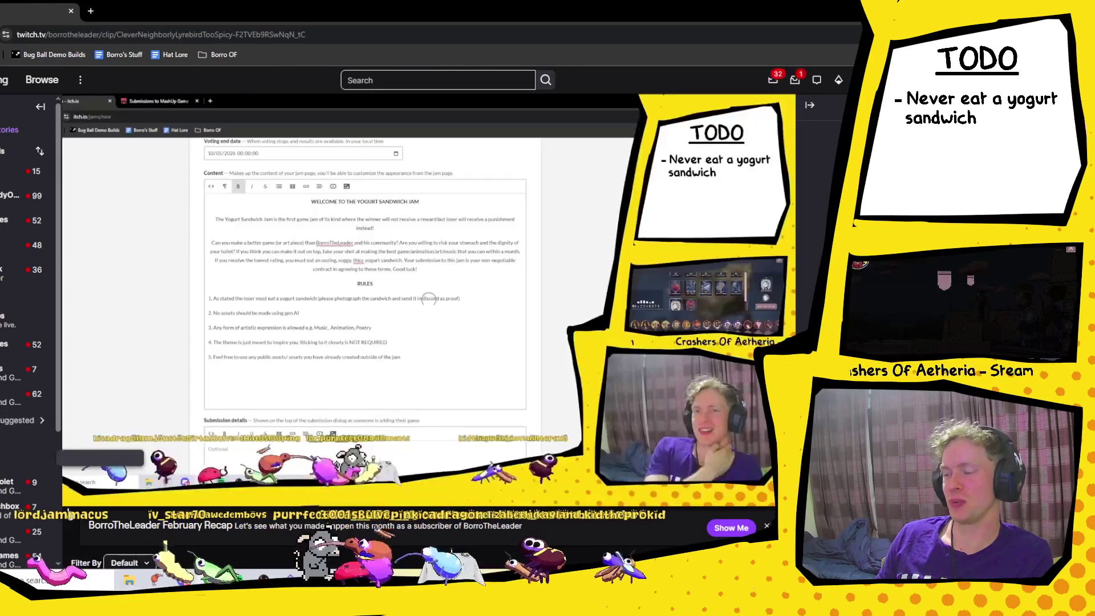
pyautogui.click(111, 494)
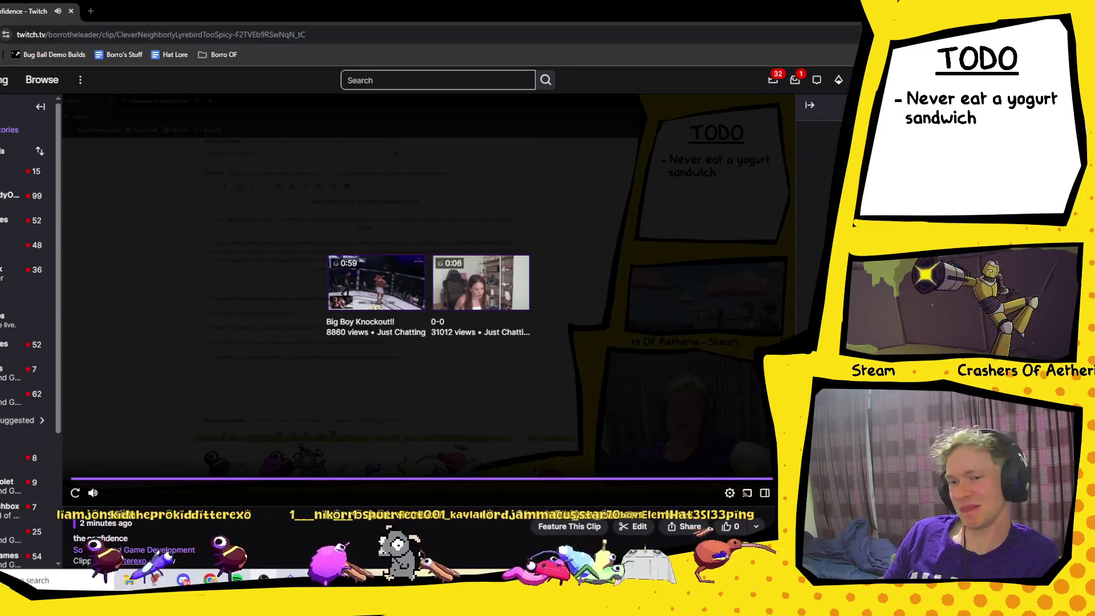
pyautogui.hotkey('ctrl', 'w')
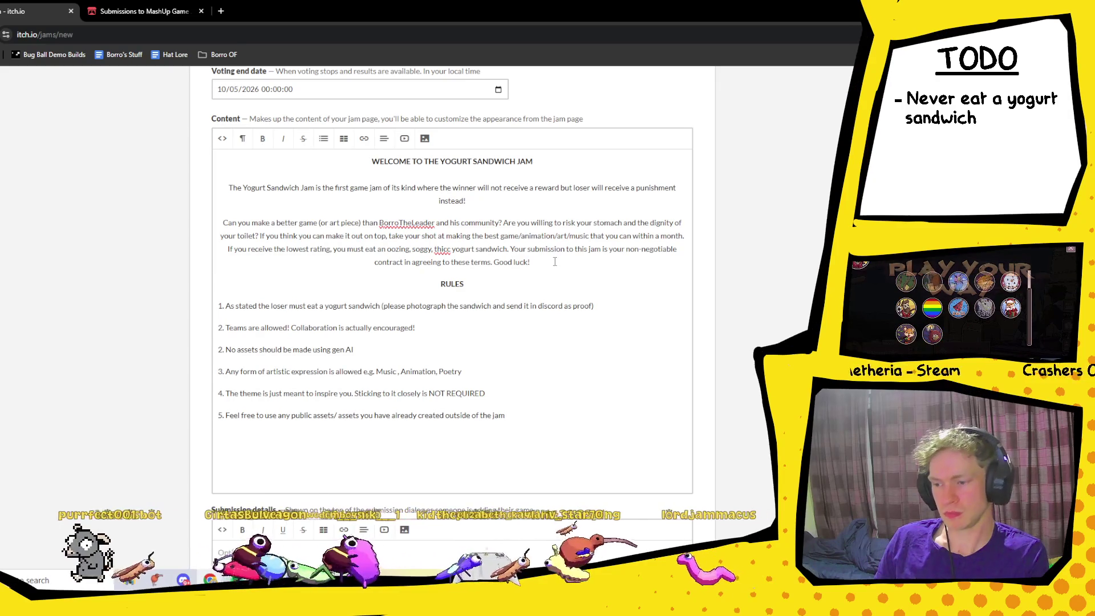
# - Place the cursor in the jam description's intro paragraph
pyautogui.click(508, 249)
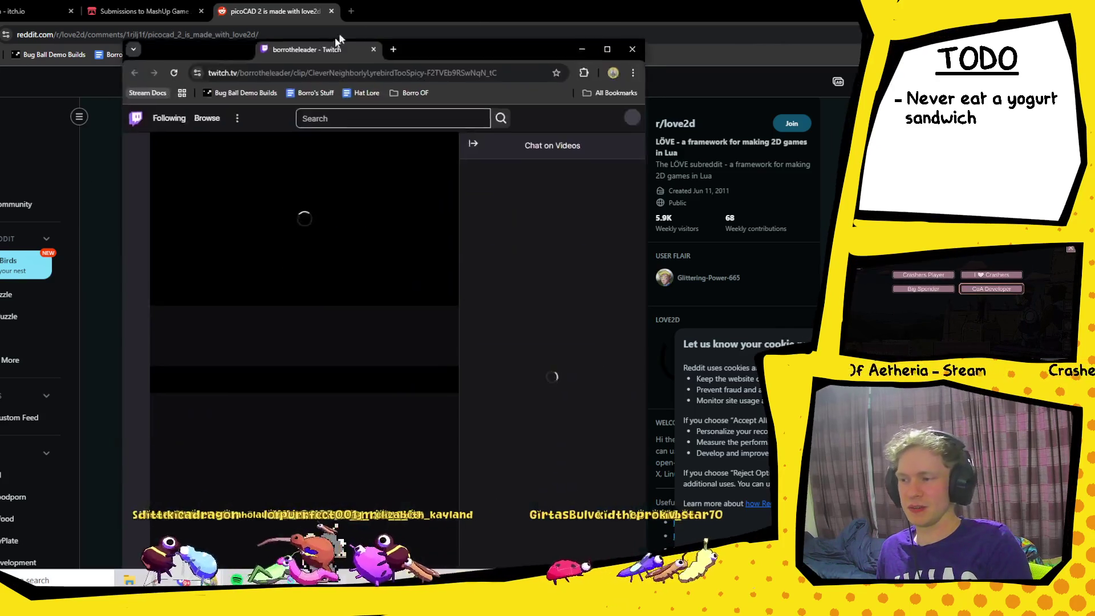
# - Dock and pause the Twitch clip, close it and the picoCAD 2 post, and return to the jam form
pyautogui.moveTo(338, 40); pyautogui.dragTo(400, 12)
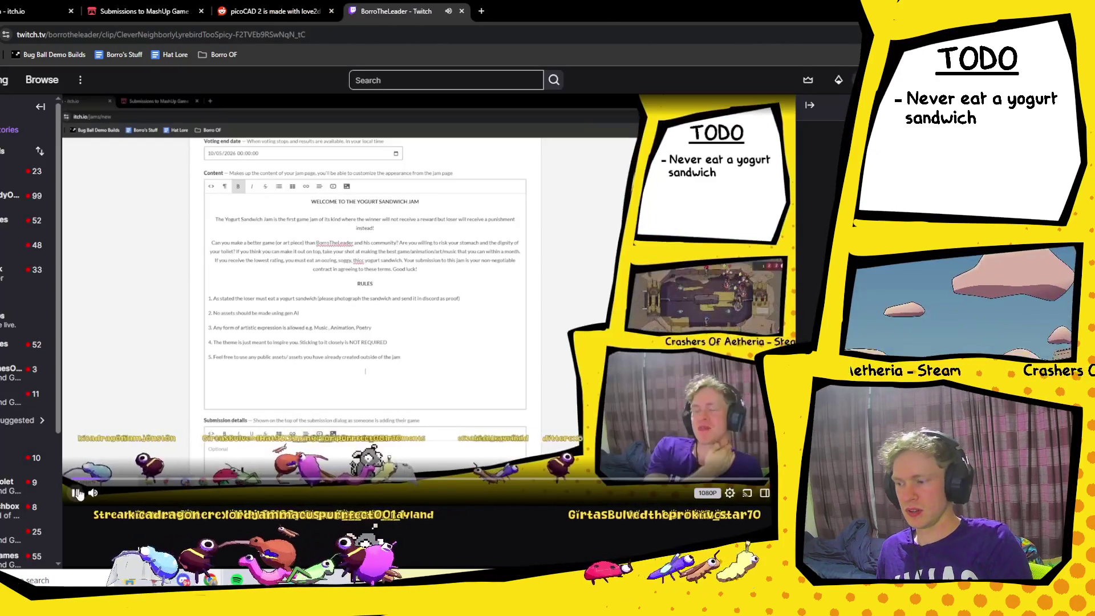
pyautogui.click(77, 494)
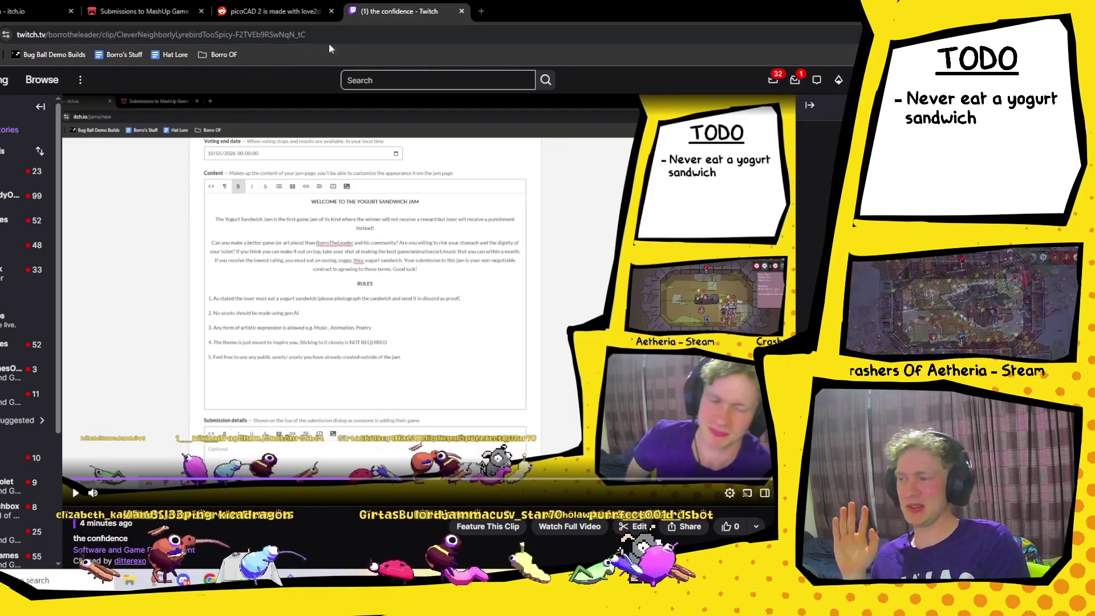
pyautogui.click(461, 11)
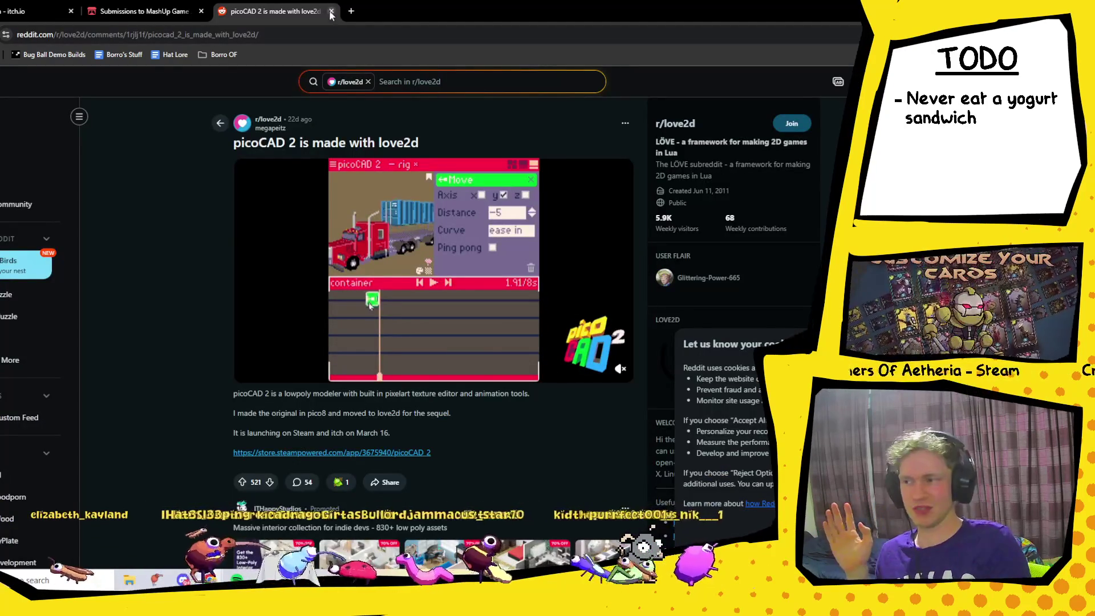
pyautogui.click(331, 11)
pyautogui.click(40, 10)
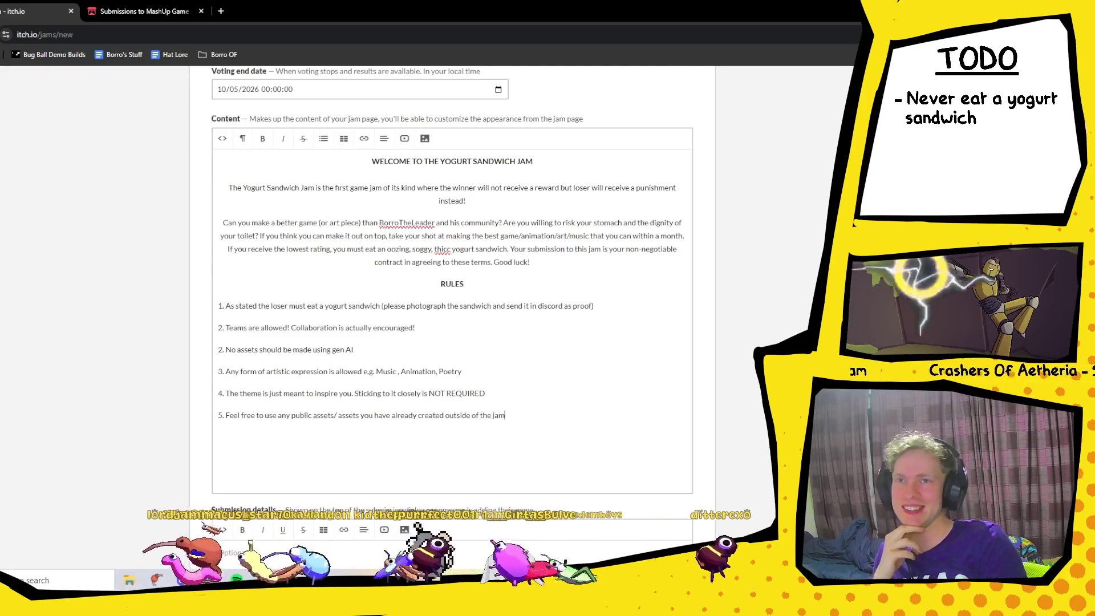
pyautogui.scroll(3, 563, 351)
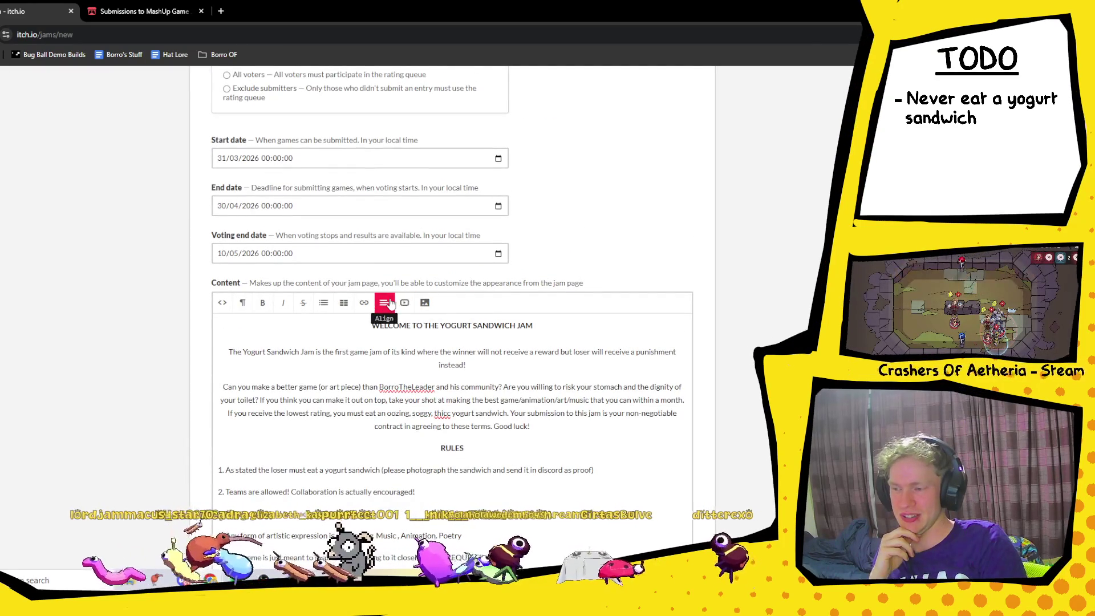
pyautogui.scroll(-6, 374, 350)
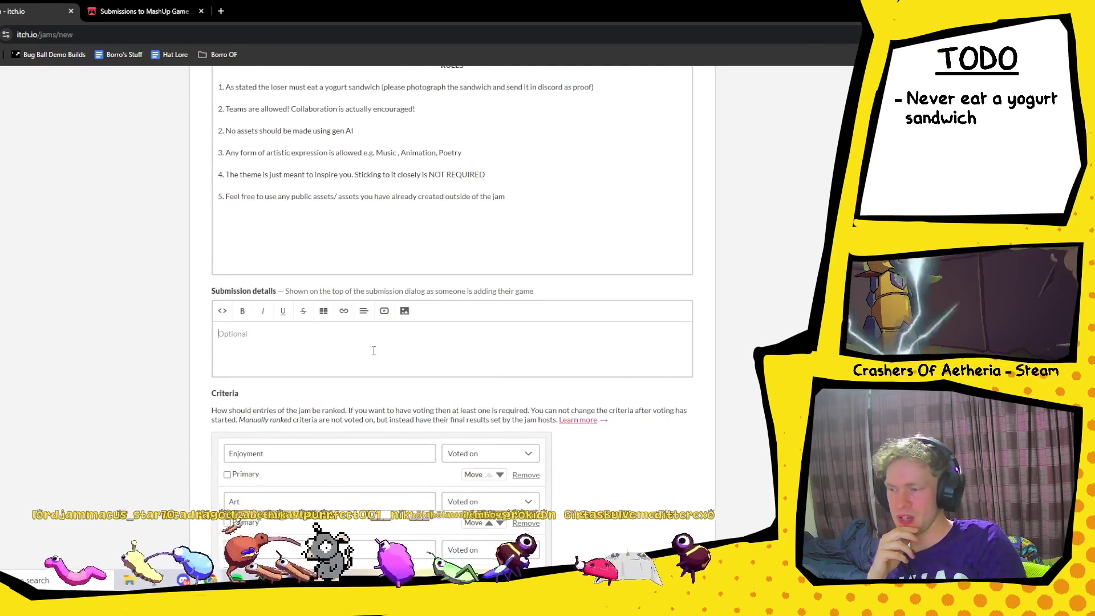
pyautogui.hotkey('ctrl', 'Tab')
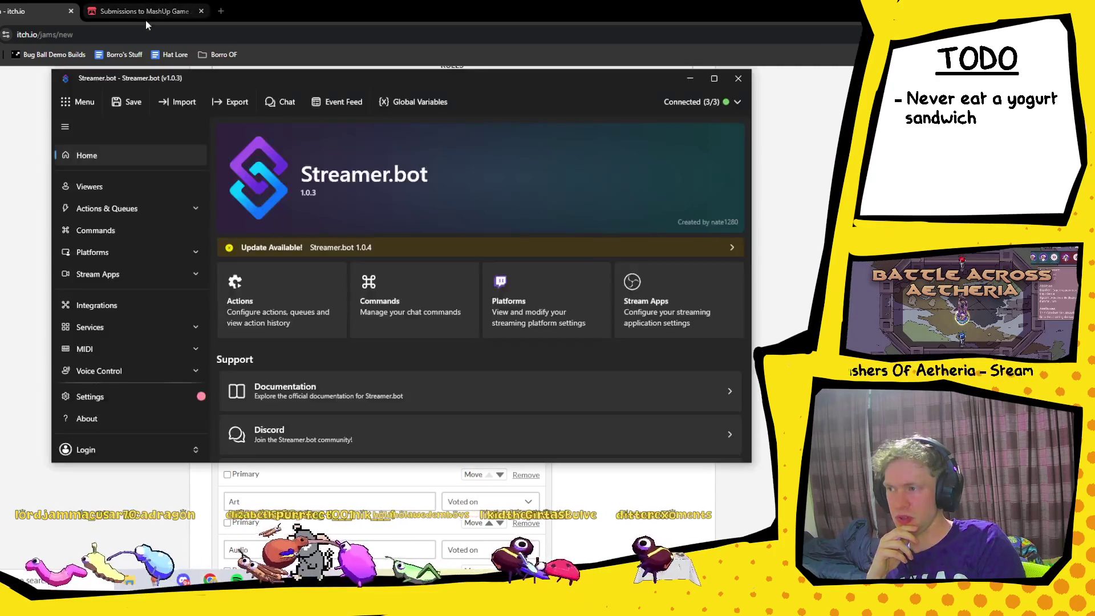
pyautogui.click(40, 11)
pyautogui.scroll(15, 463, 371)
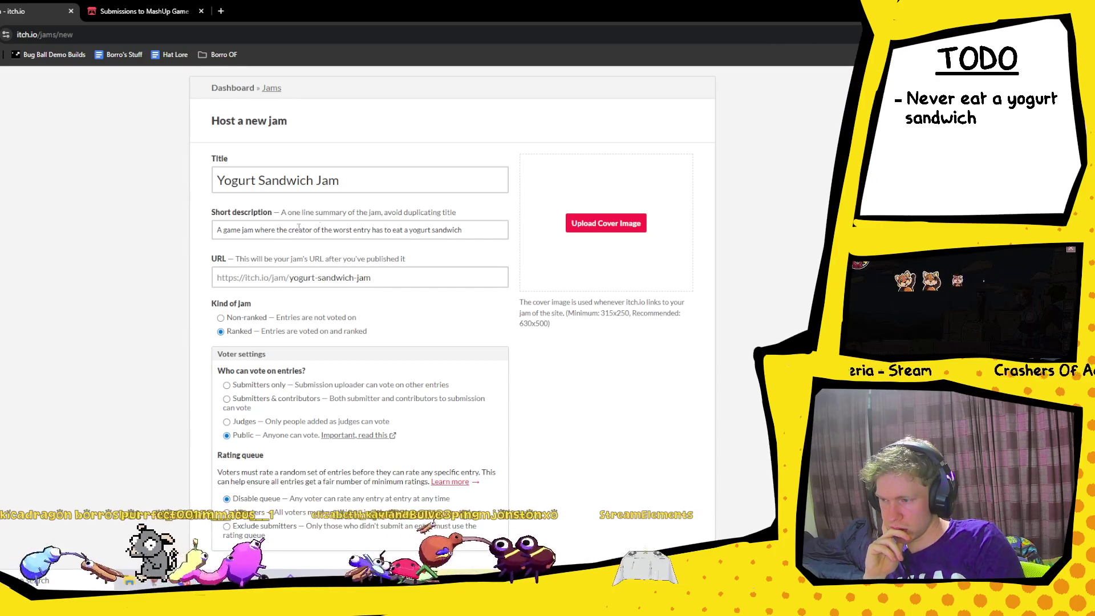
# - Review the full form with Unlisted visibility checked, then create the jam and preview it
pyautogui.click(480, 228)
pyautogui.scroll(-2, 342, 268)
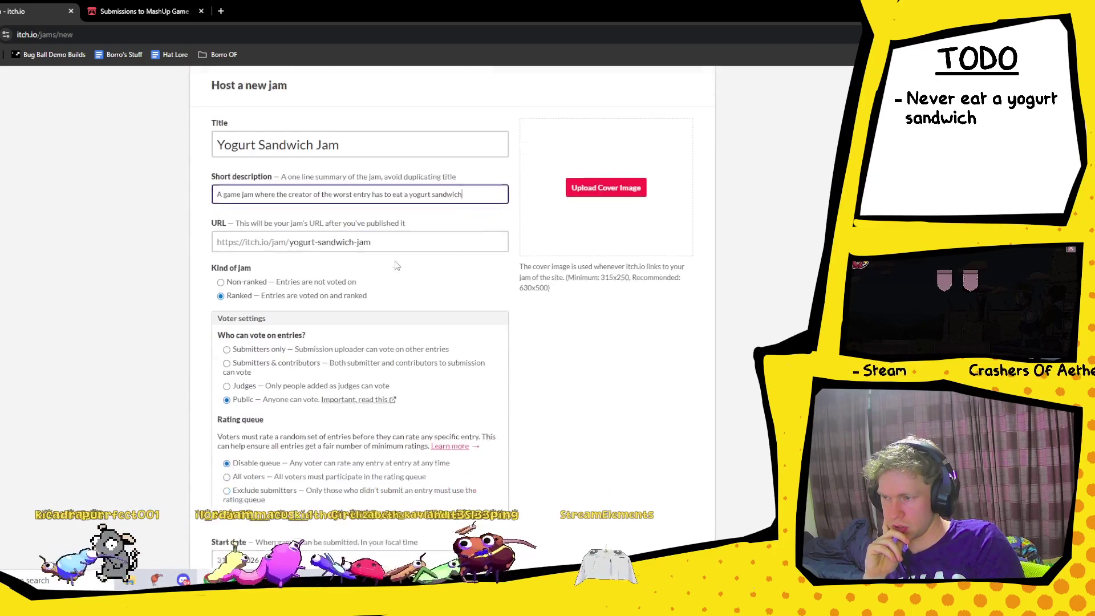
pyautogui.scroll(-3, 317, 283)
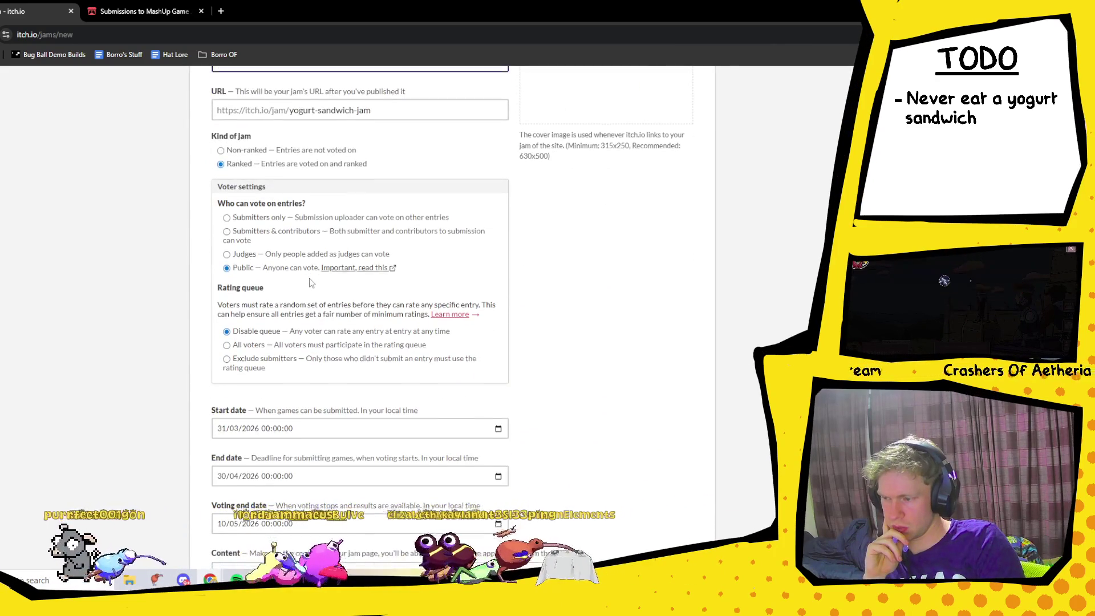
pyautogui.scroll(-1, 279, 308)
pyautogui.scroll(-7, 429, 380)
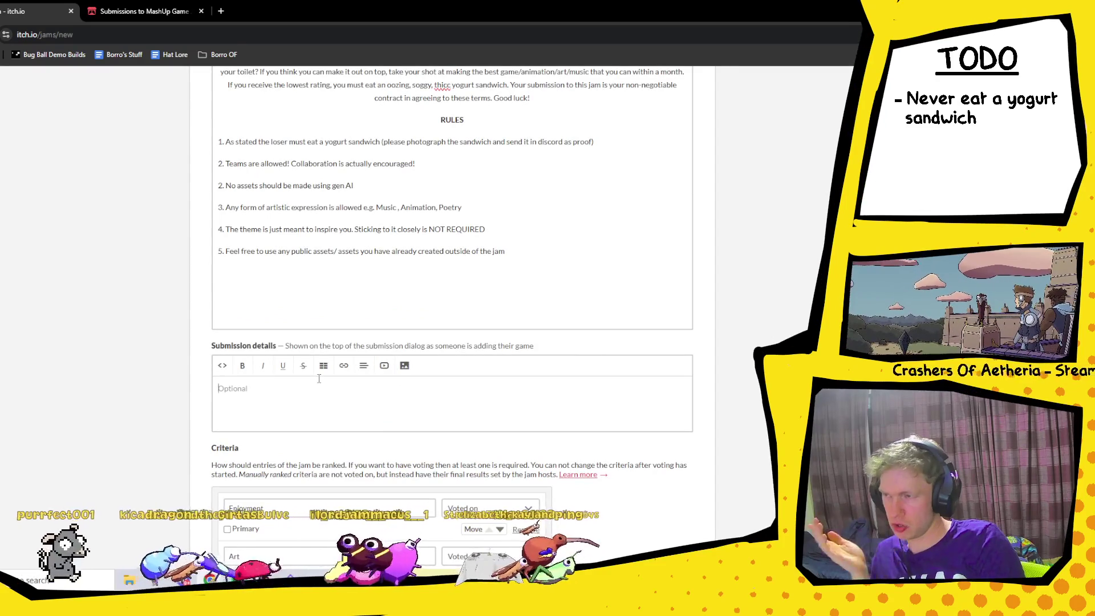
pyautogui.scroll(-3, 303, 397)
pyautogui.scroll(1, 319, 378)
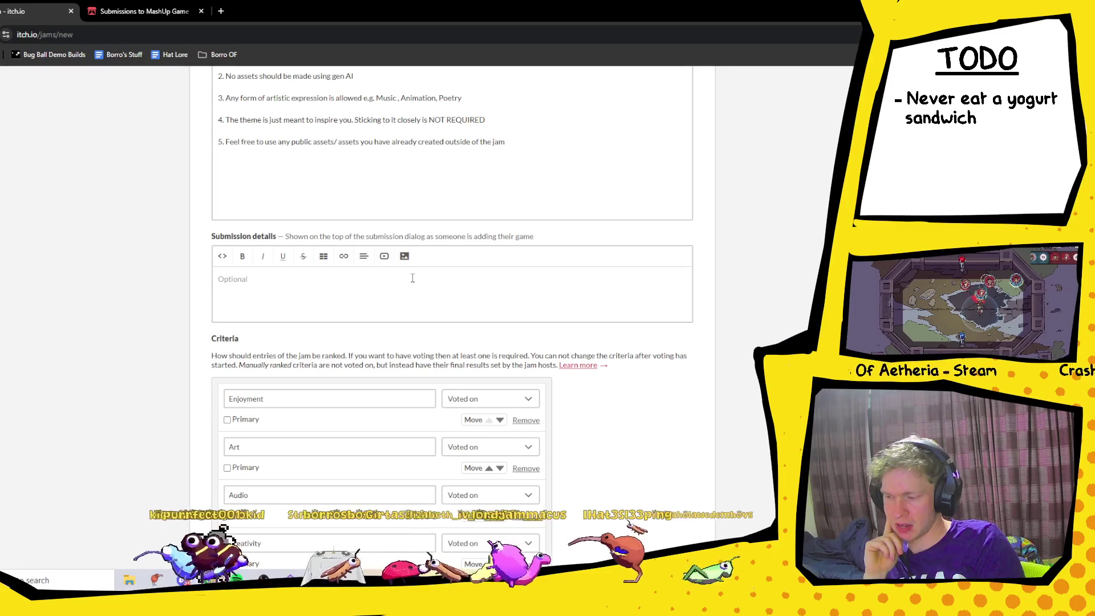
pyautogui.scroll(-2, 413, 278)
pyautogui.scroll(3, 413, 278)
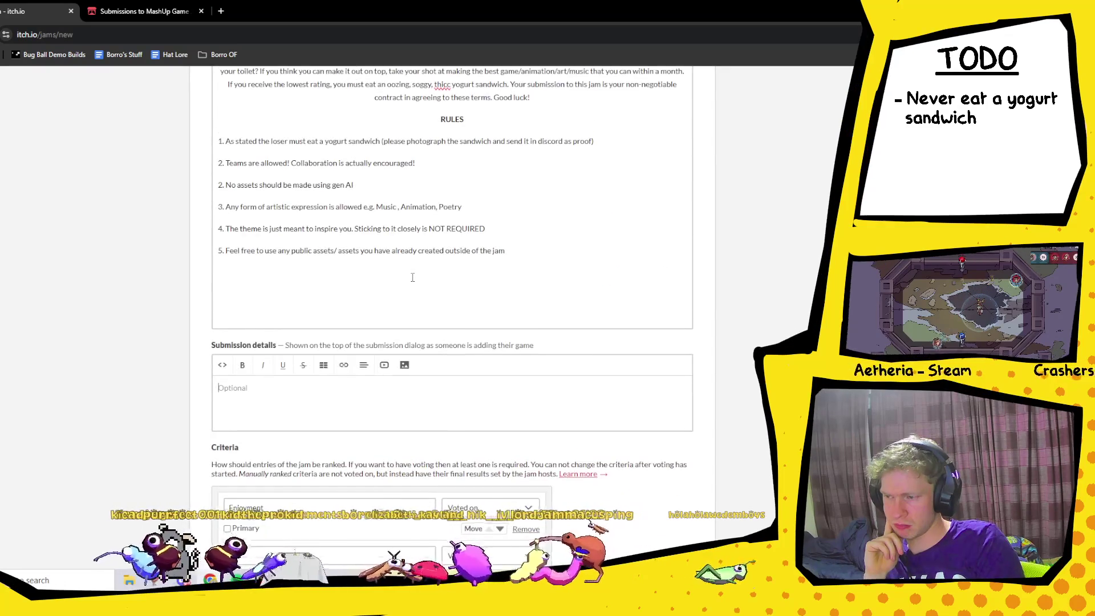
pyautogui.scroll(-8, 413, 278)
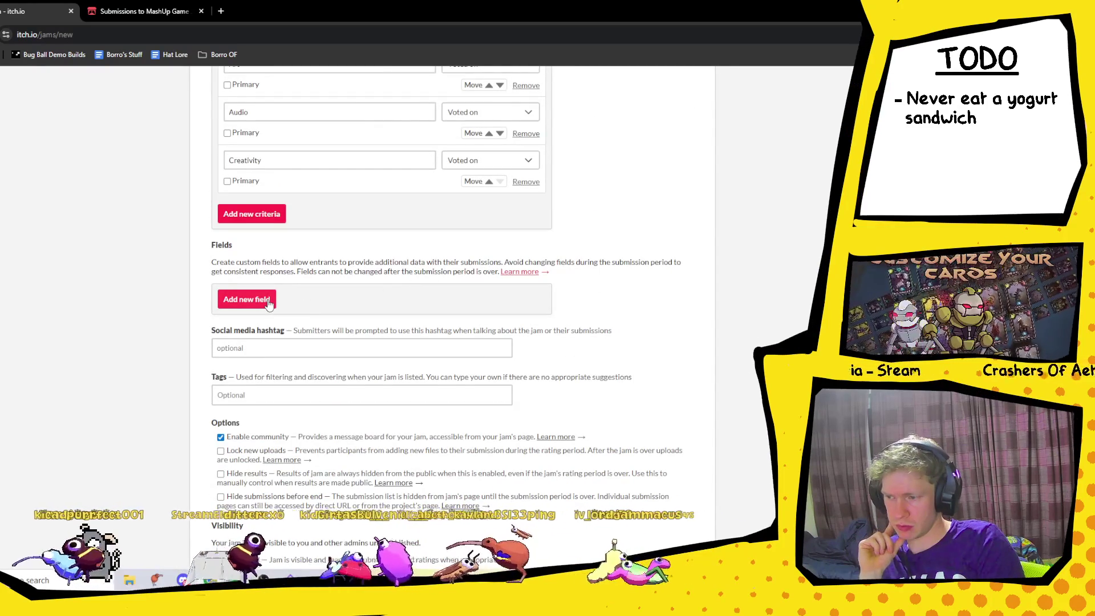
pyautogui.scroll(-2, 377, 257)
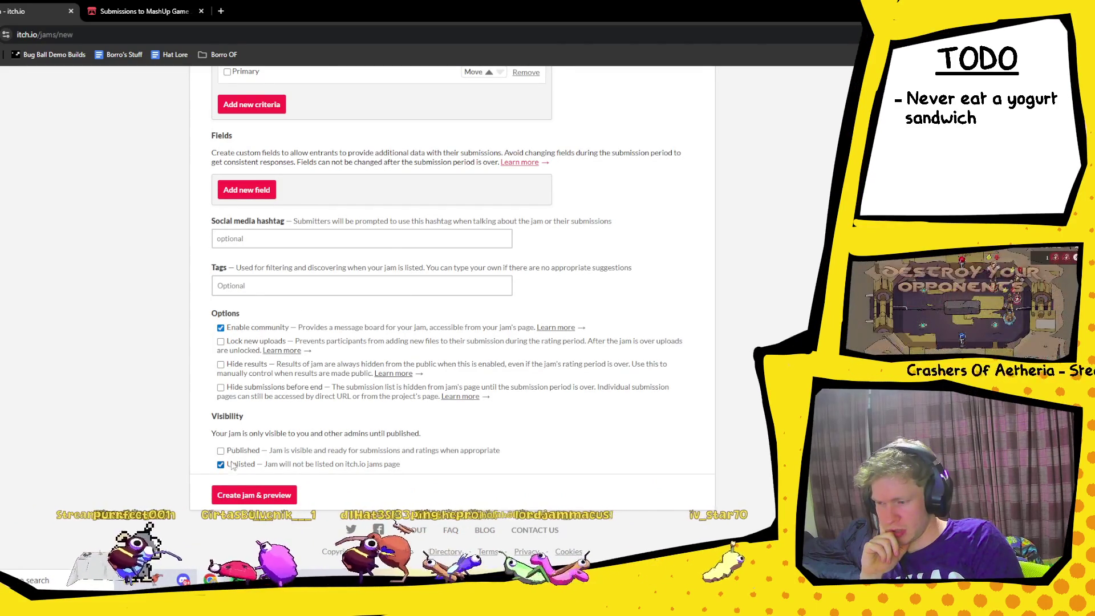
pyautogui.click(261, 501)
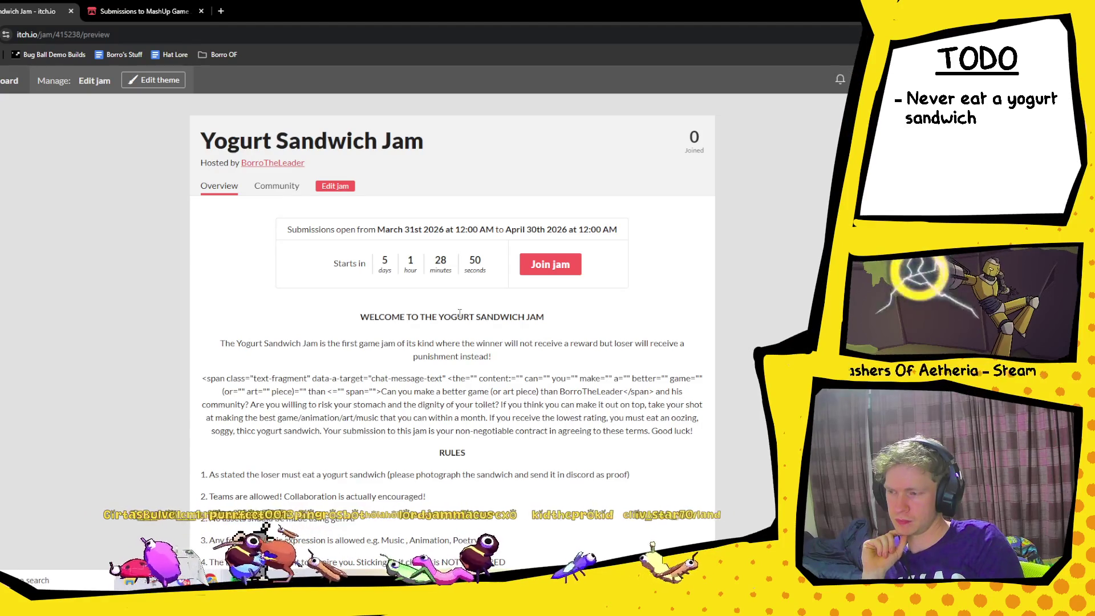
# - Check the Yogurt Sandwich Jam preview and open the jam in its editor
pyautogui.scroll(-2, 460, 313)
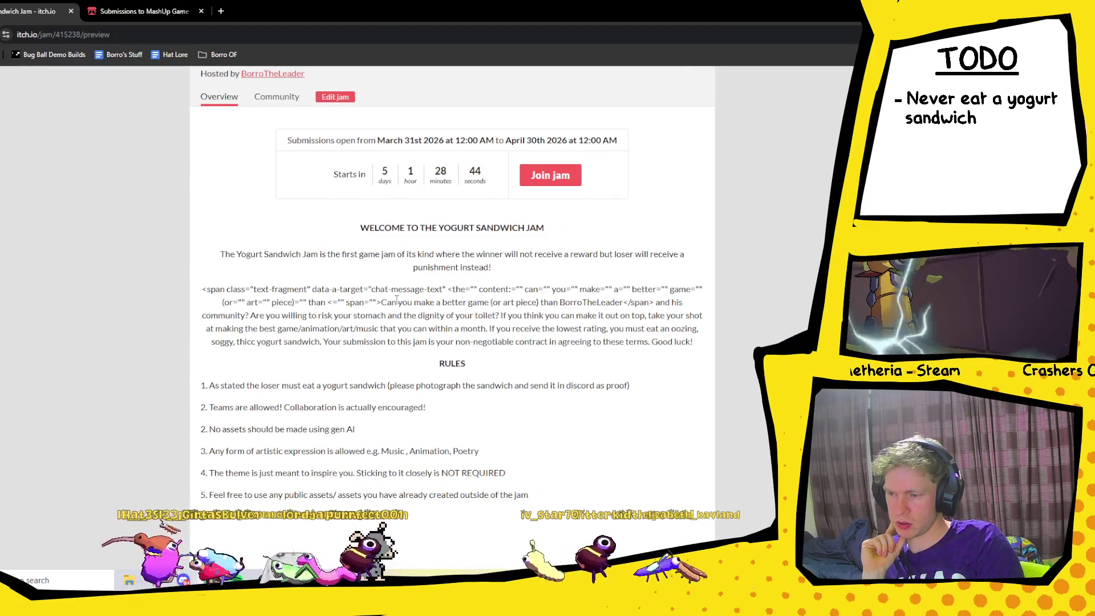
pyautogui.click(341, 98)
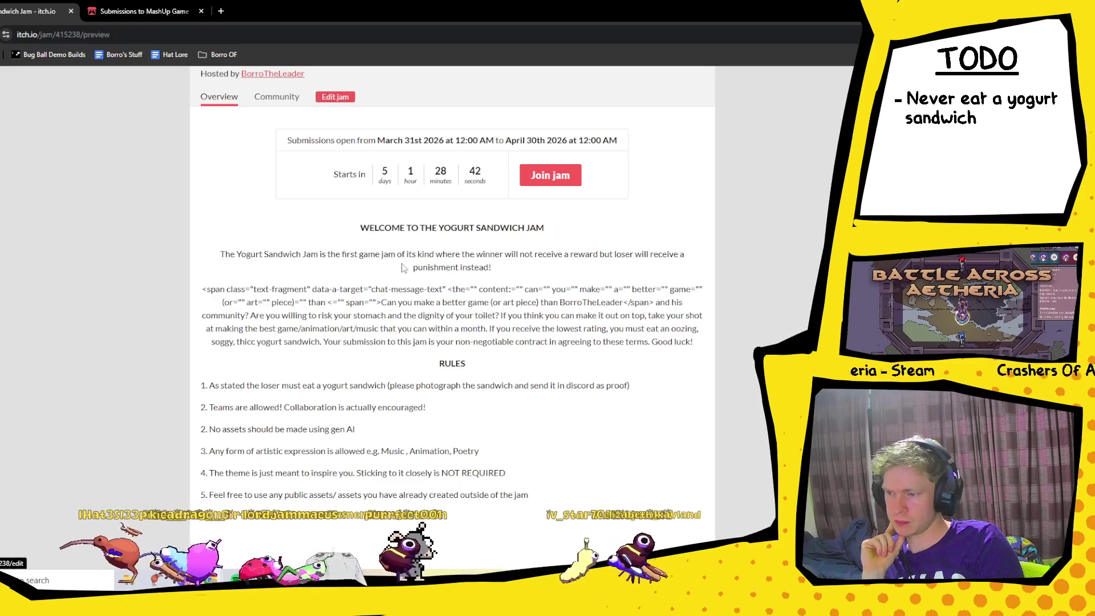
# - Rebuild the 'Can you make a better game' paragraph and centre-align it
pyautogui.scroll(-10, 386, 349)
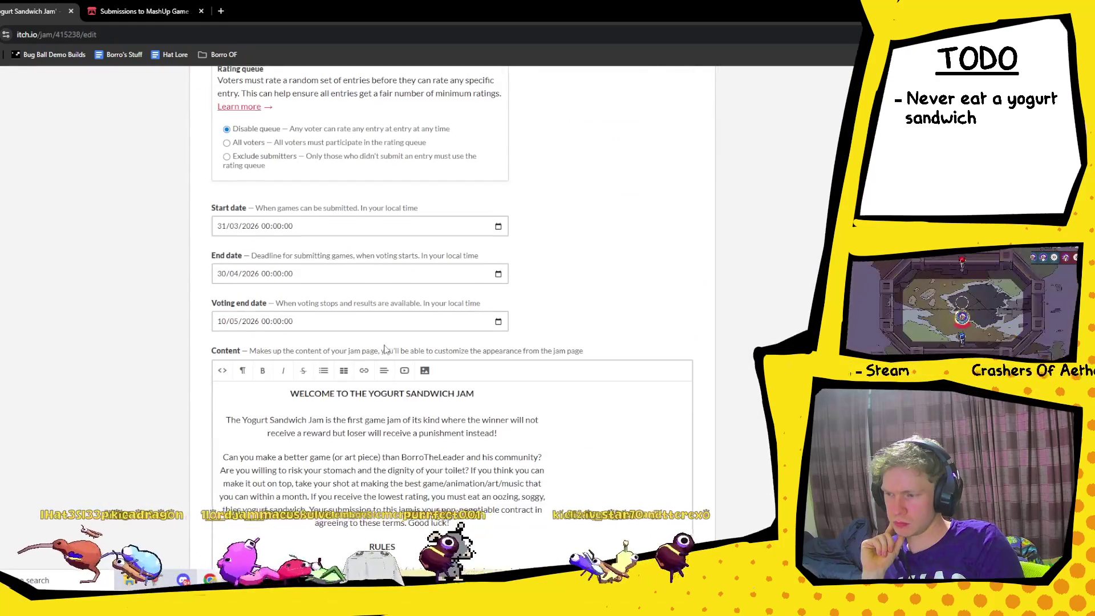
pyautogui.click(382, 349)
pyautogui.hotkey('shift', 'Home')
pyautogui.click(220, 346)
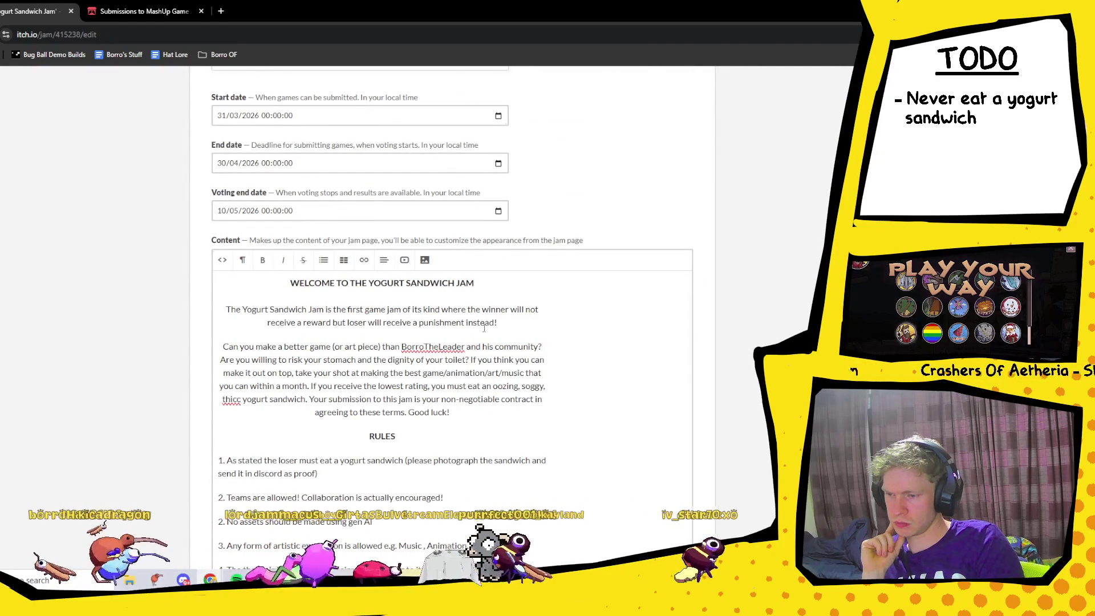
pyautogui.press('BackSpace')
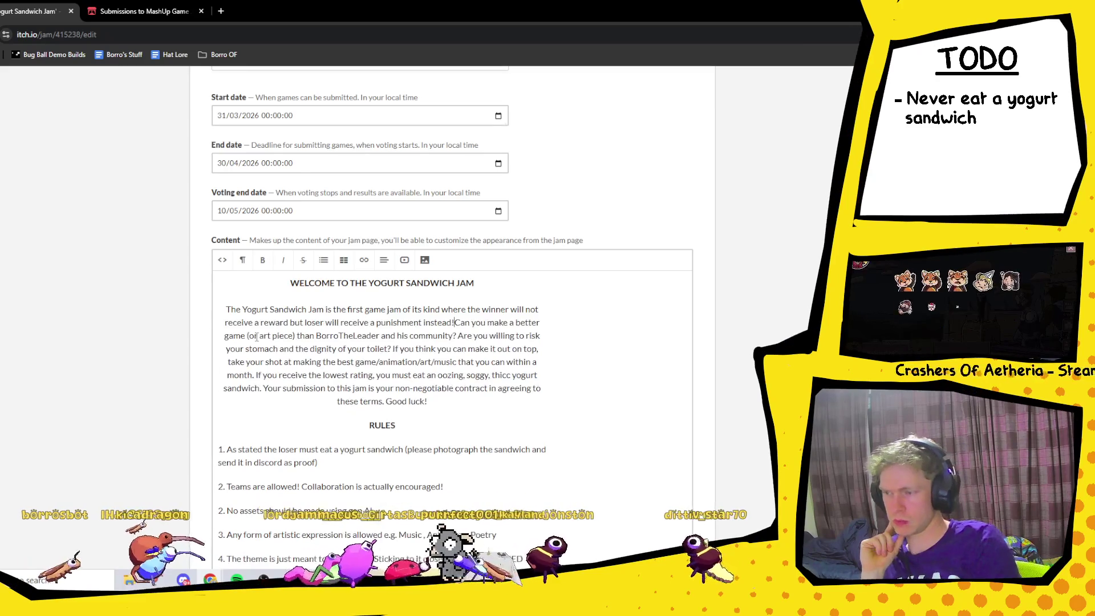
pyautogui.hotkey('ctrl', 'z')
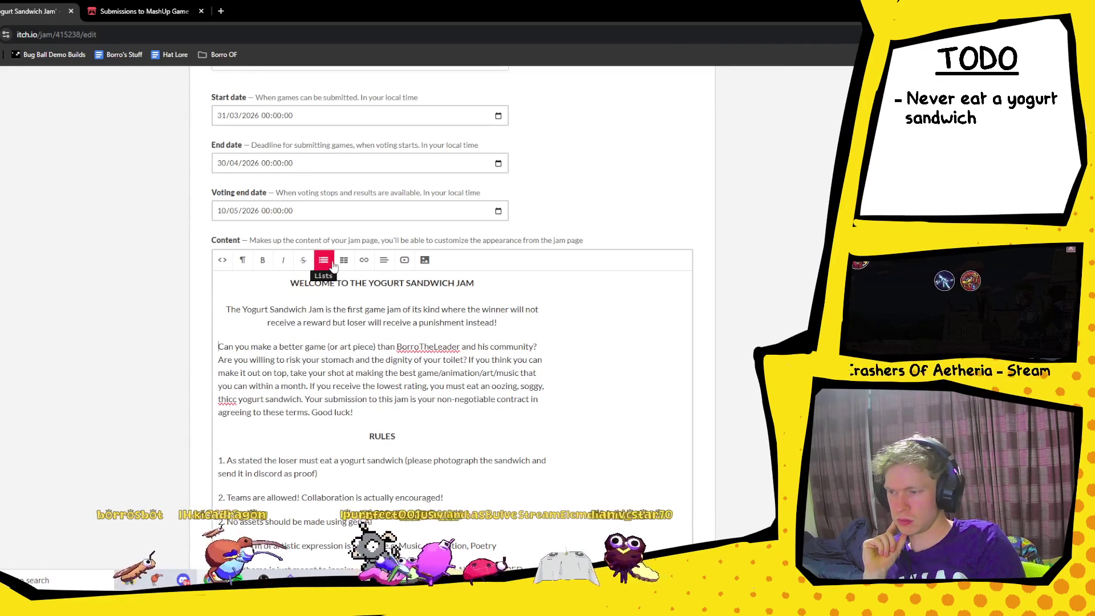
pyautogui.click(384, 259)
pyautogui.click(411, 307)
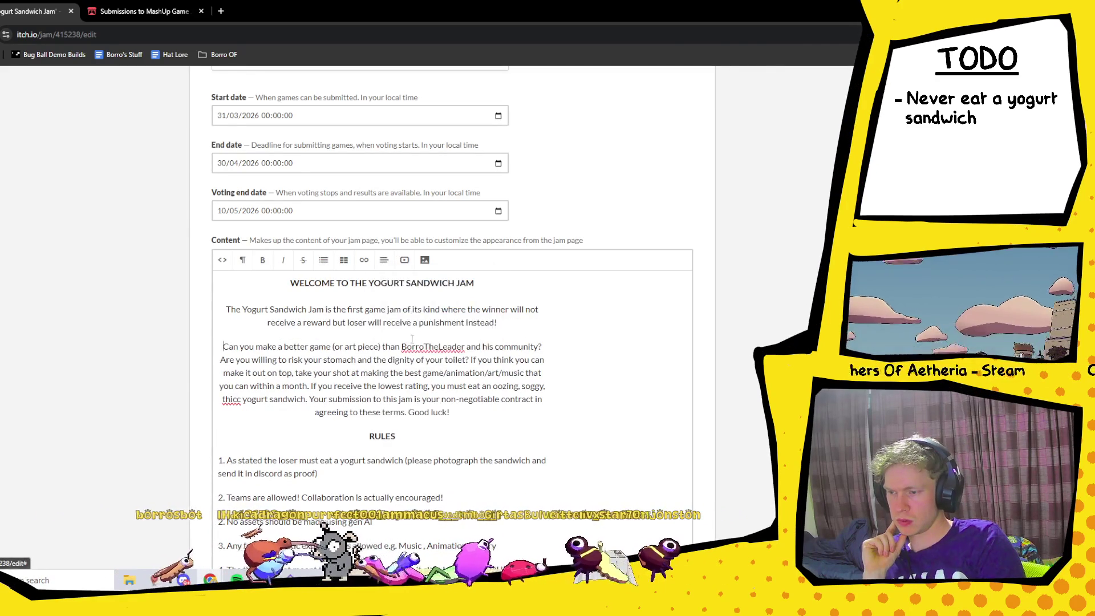
pyautogui.scroll(-10, 461, 409)
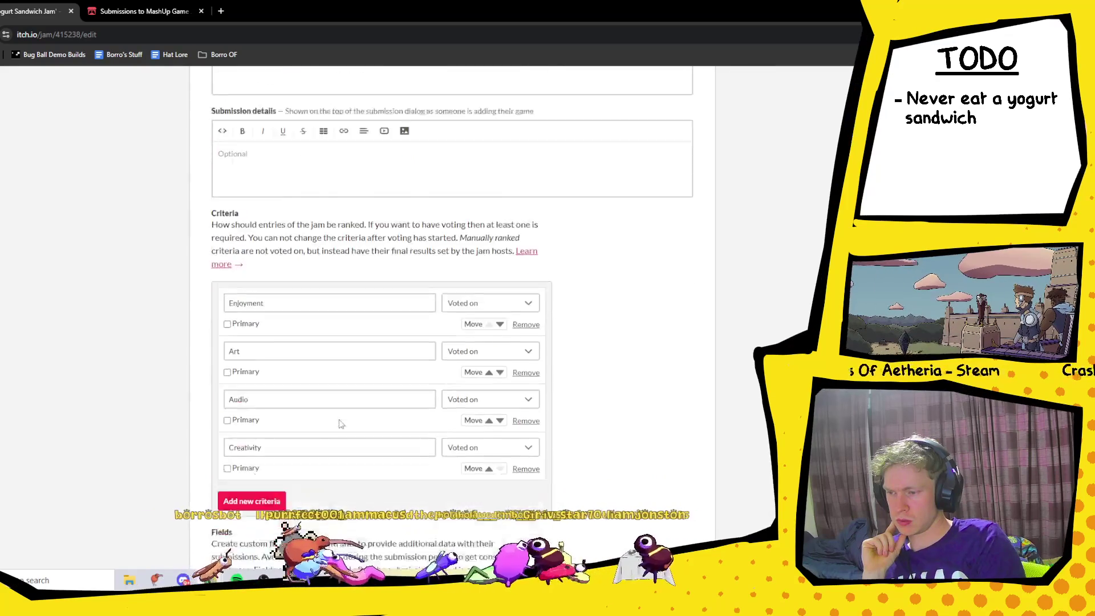
# - Enter 'The theme is DUNGEON' in Submission details and save the jam
pyautogui.scroll(-4, 341, 424)
pyautogui.scroll(-3, 281, 374)
pyautogui.scroll(15, 291, 368)
pyautogui.scroll(-4, 300, 361)
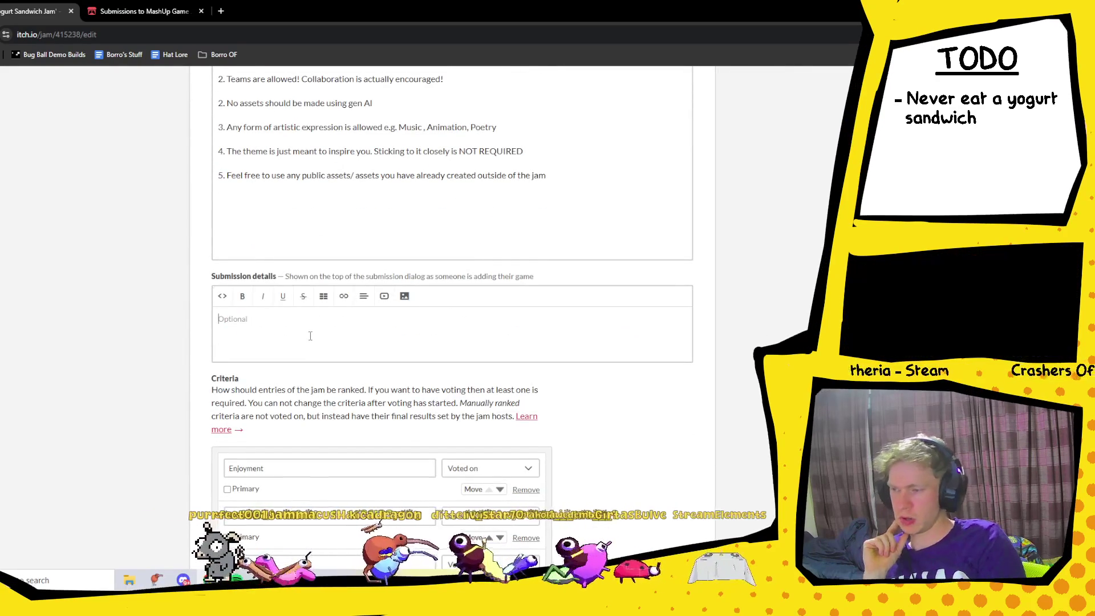
pyautogui.click(310, 337)
pyautogui.write('The ')
pyautogui.write('m')
pyautogui.write('is ')
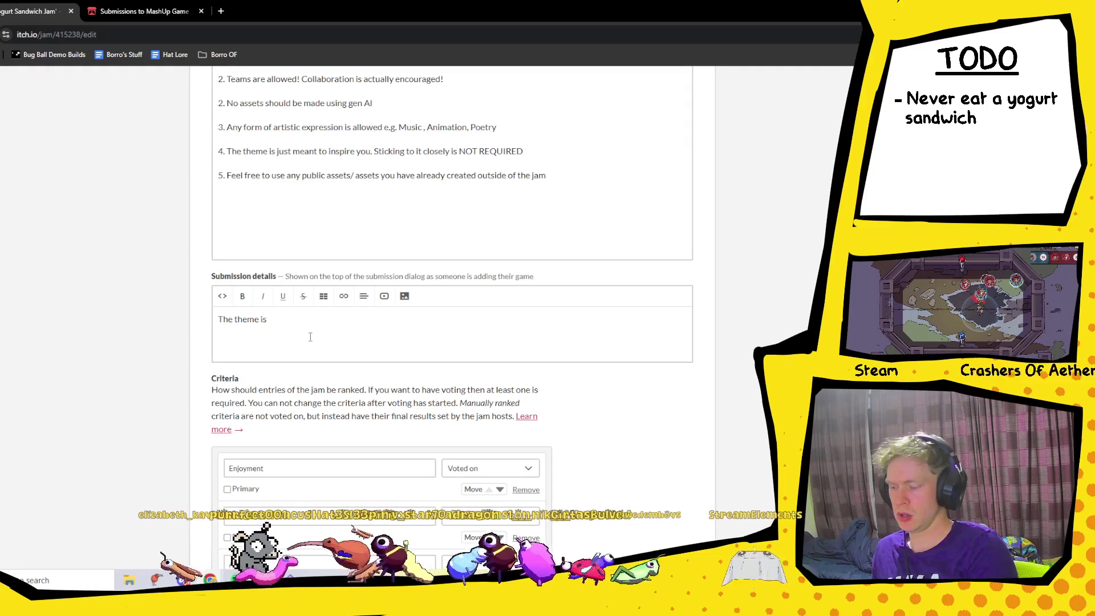
pyautogui.write('DUGEON')
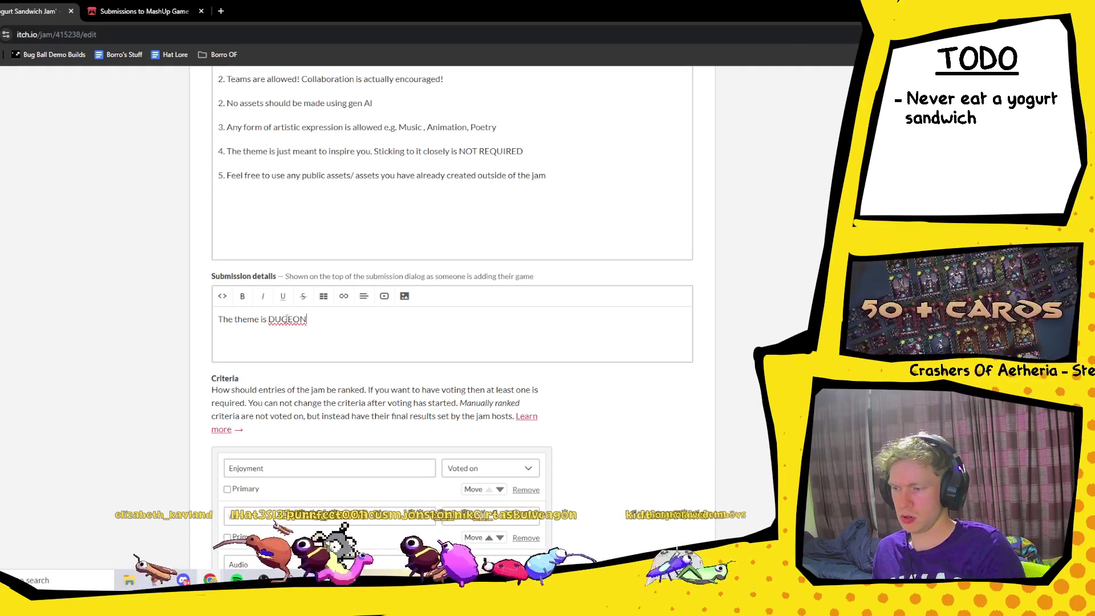
pyautogui.write('N')
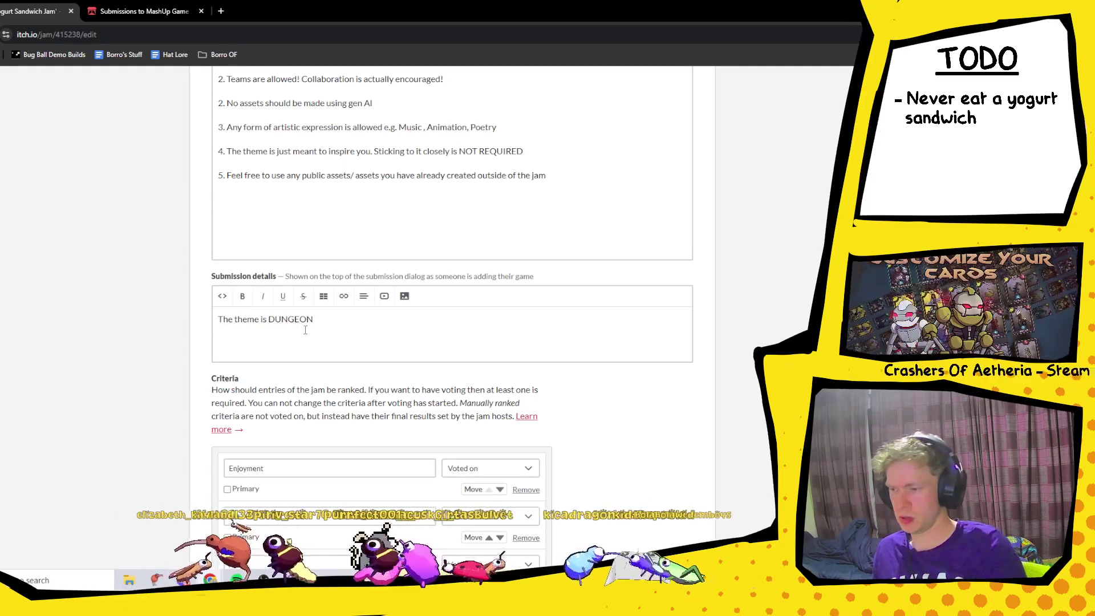
pyautogui.scroll(-10, 297, 328)
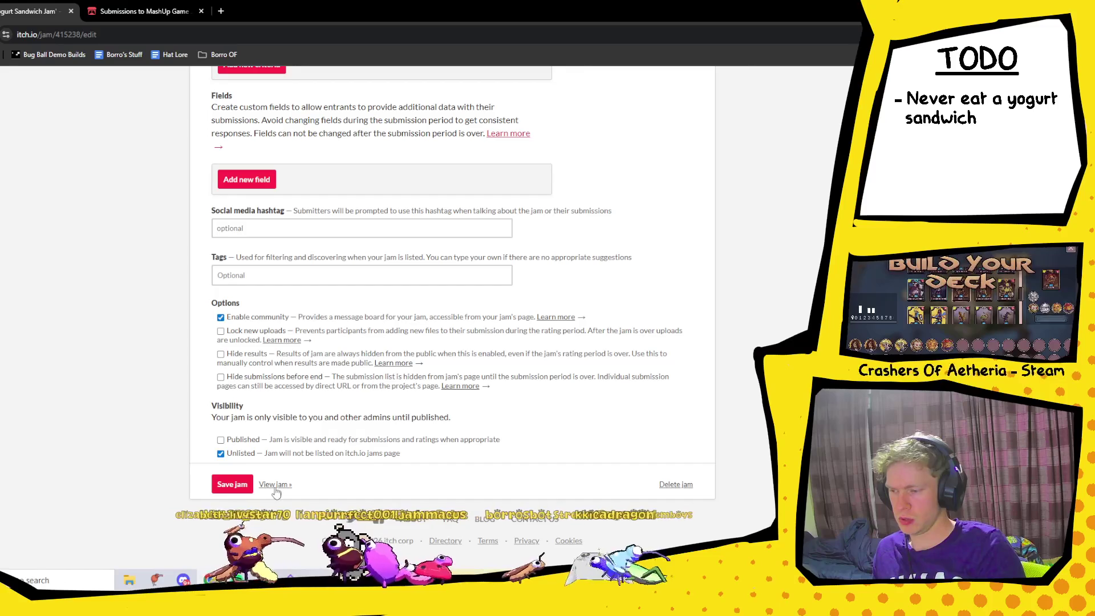
pyautogui.click(239, 489)
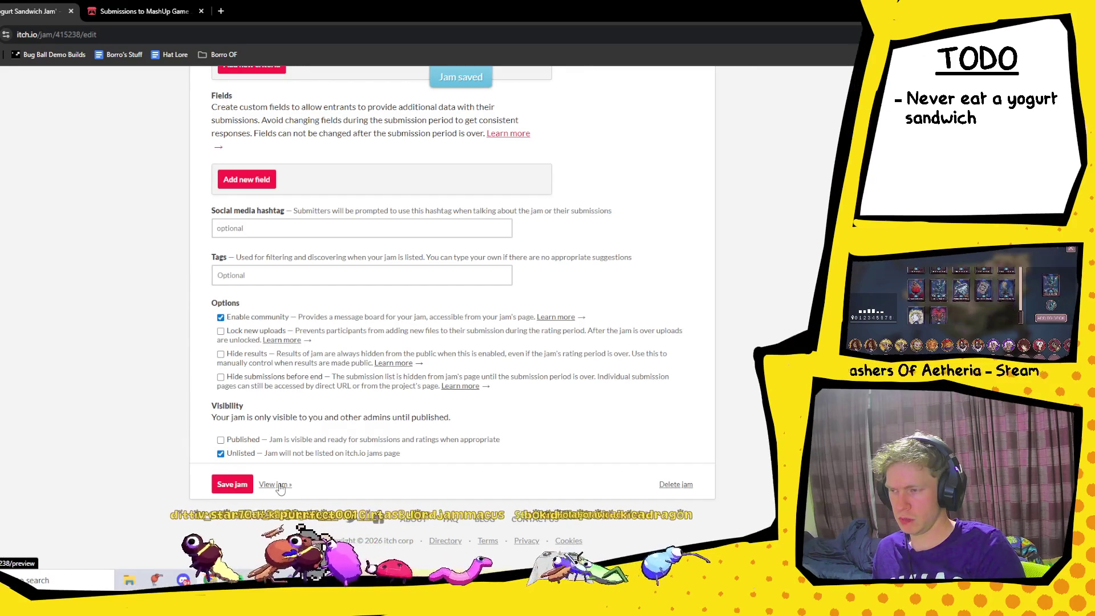
# - Open the Yogurt Sandwich Jam preview and check the clean intro and rules 1 to 5
pyautogui.click(277, 485)
pyautogui.scroll(-2, 488, 377)
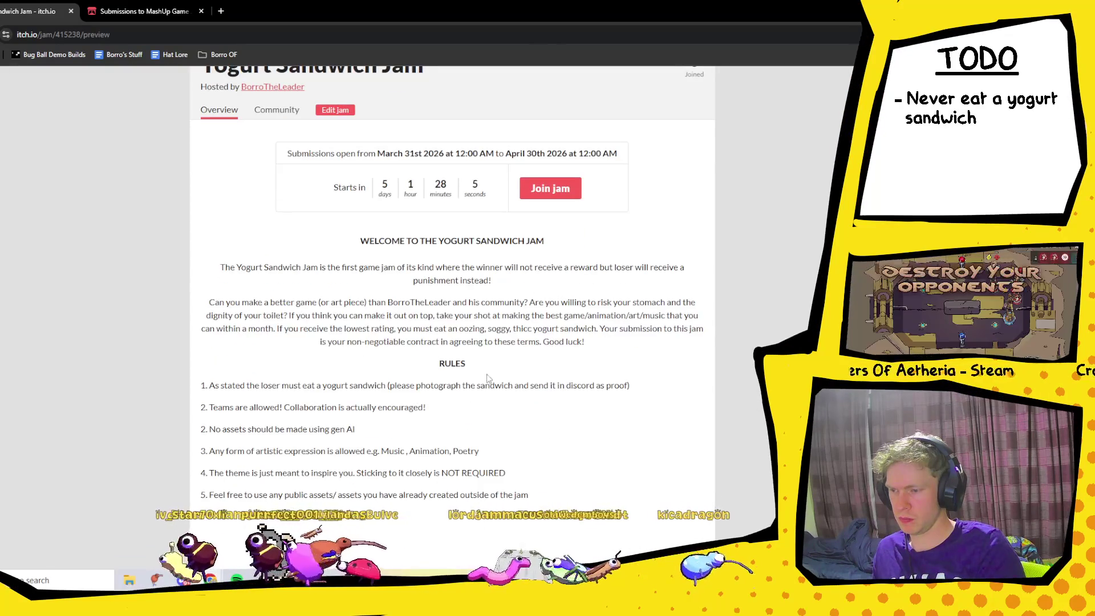
pyautogui.scroll(2, 488, 377)
pyautogui.scroll(1, 488, 377)
pyautogui.scroll(-1, 468, 351)
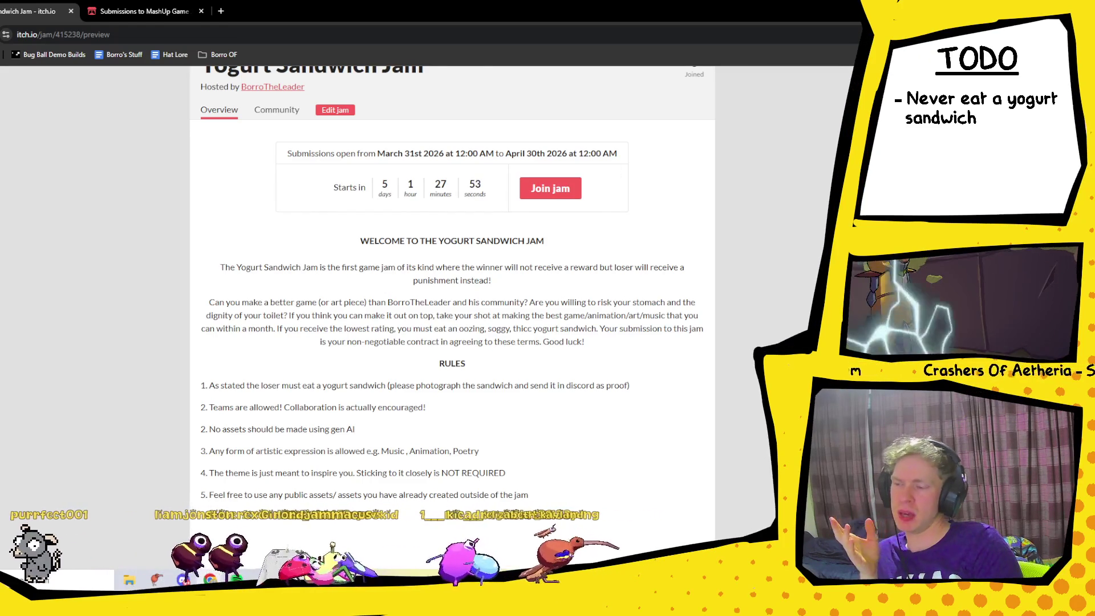
# - Reopen the jam editor and place the cursor after rule 5 in the content editor
pyautogui.click(346, 117)
pyautogui.scroll(-5, 376, 278)
pyautogui.scroll(-5, 377, 279)
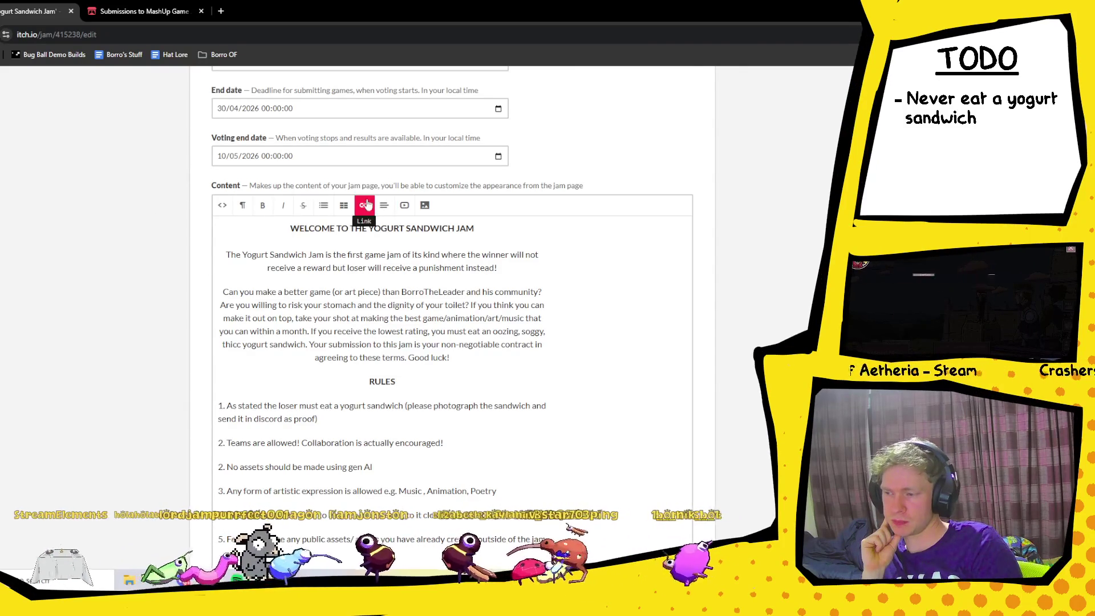
pyautogui.scroll(-3, 530, 381)
pyautogui.click(556, 375)
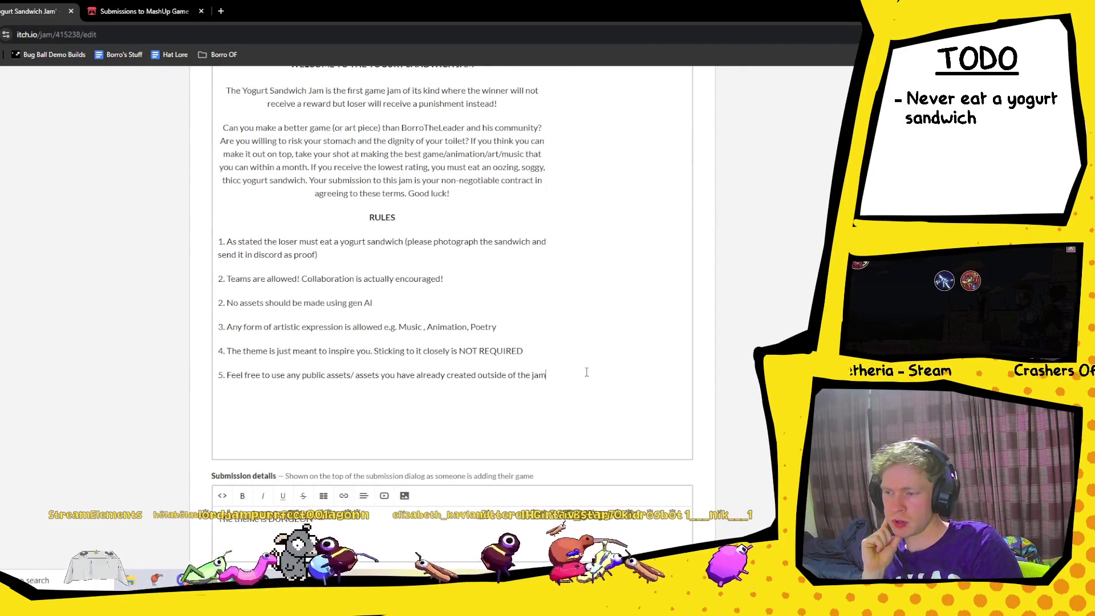